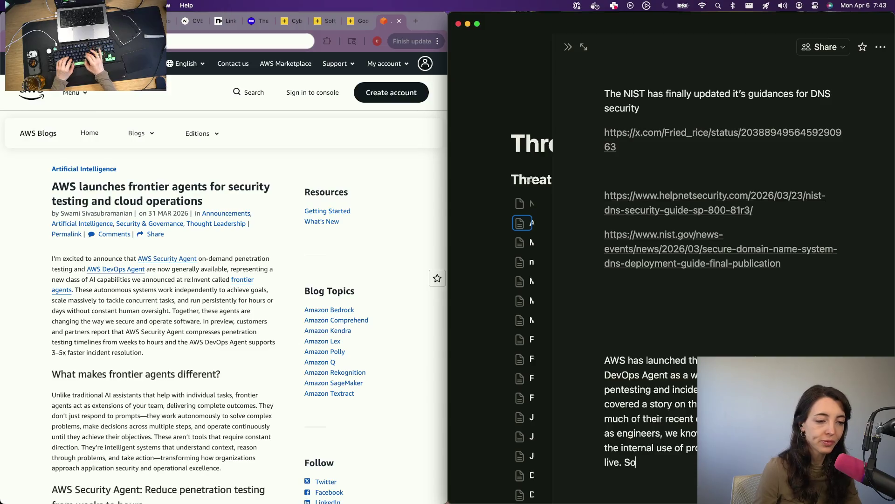
{"action": "type", "text": "I believe the"}
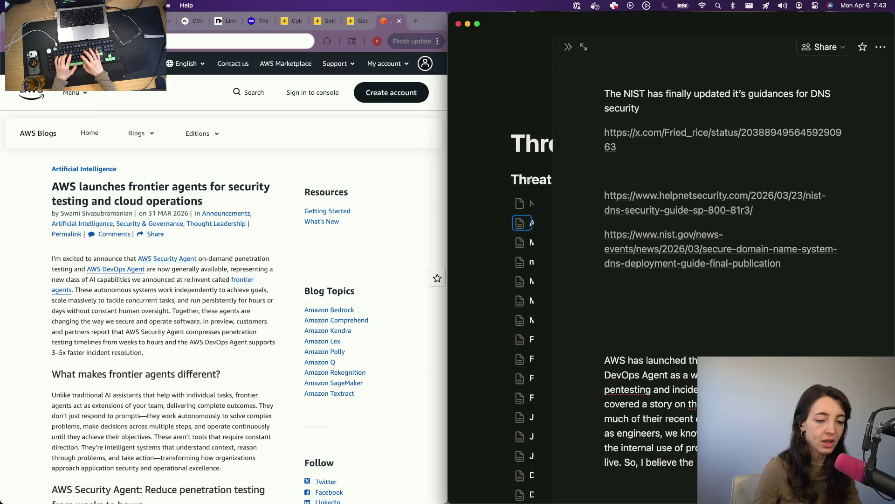
Remove the stray word 'believe' before writing the closing 'So, this will be' sentence
{"action": "key", "text": "alt+BackSpace"}
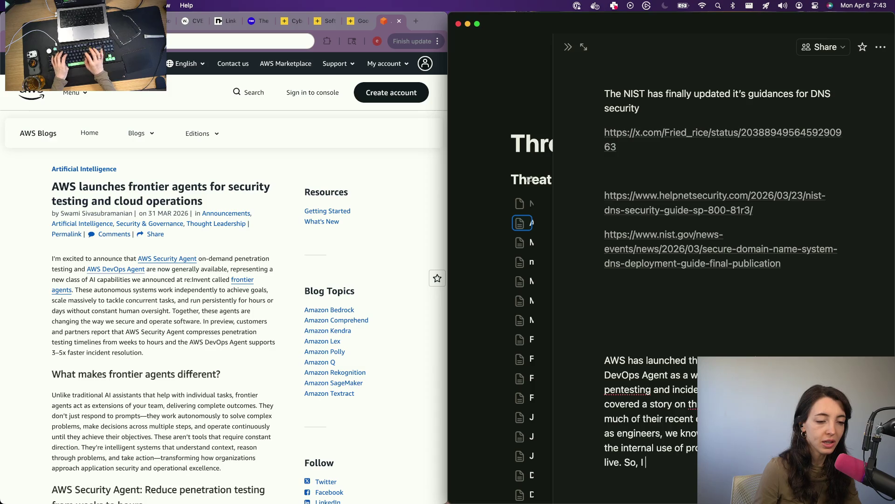
{"action": "type", "text": "Th"}
{"action": "type", "text": "th"}
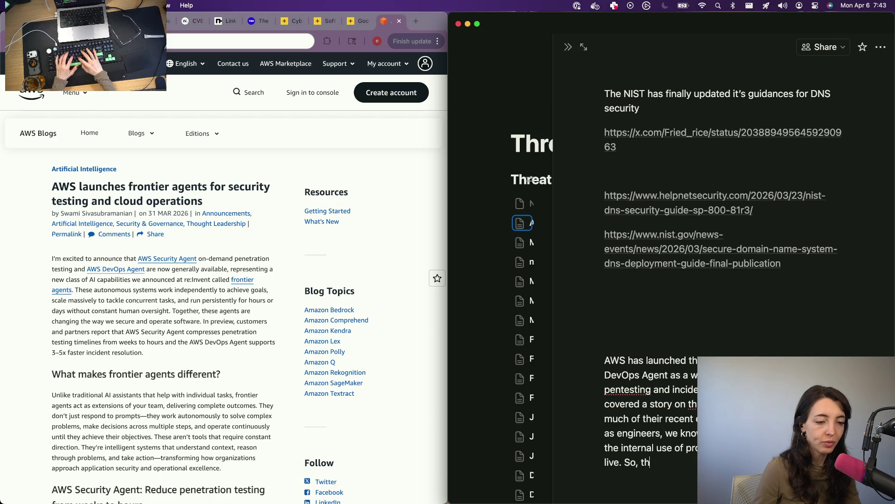
{"action": "type", "text": " le"}
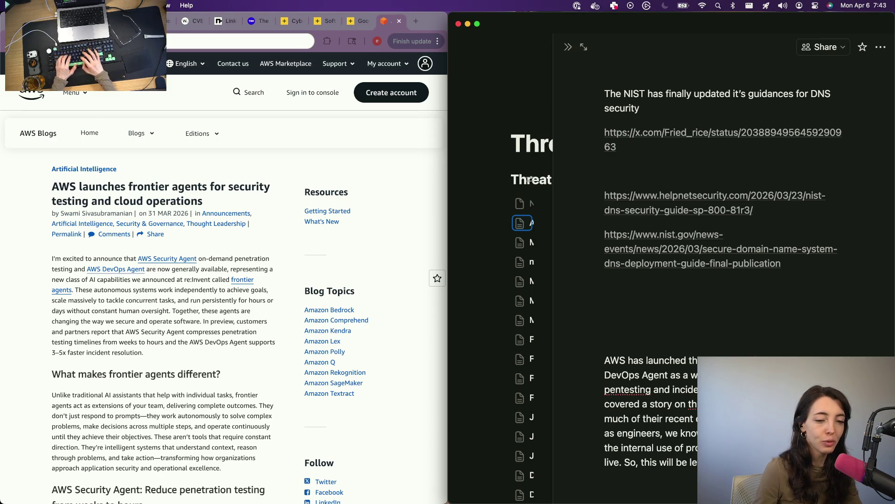
{"action": "scroll", "coordinate": [720, 209], "scroll_direction": "down", "scroll_amount": 1}
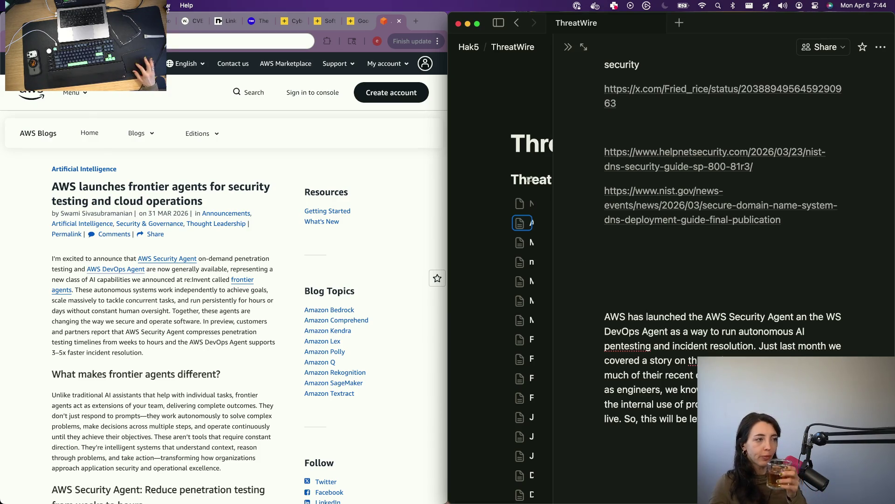
Paste the AWS blog URL beneath the AWS paragraph and close the AWS article tab
{"action": "left_click", "coordinate": [187, 42]}
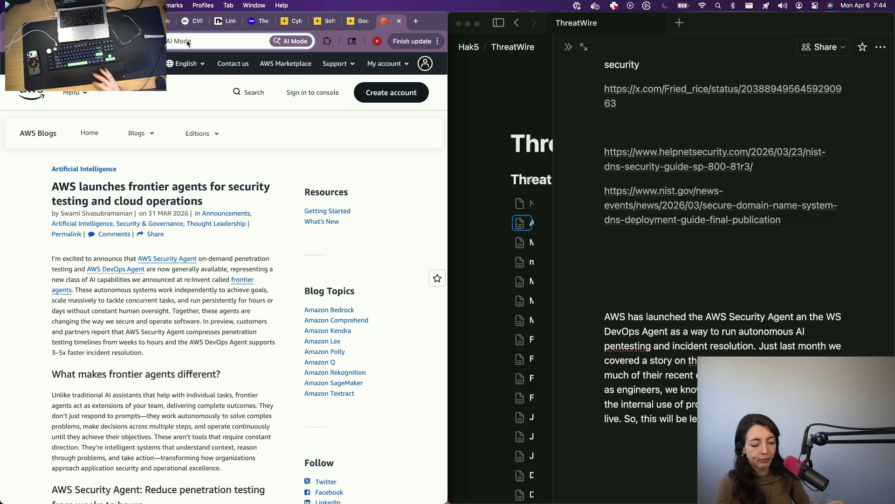
{"action": "left_click", "coordinate": [188, 42]}
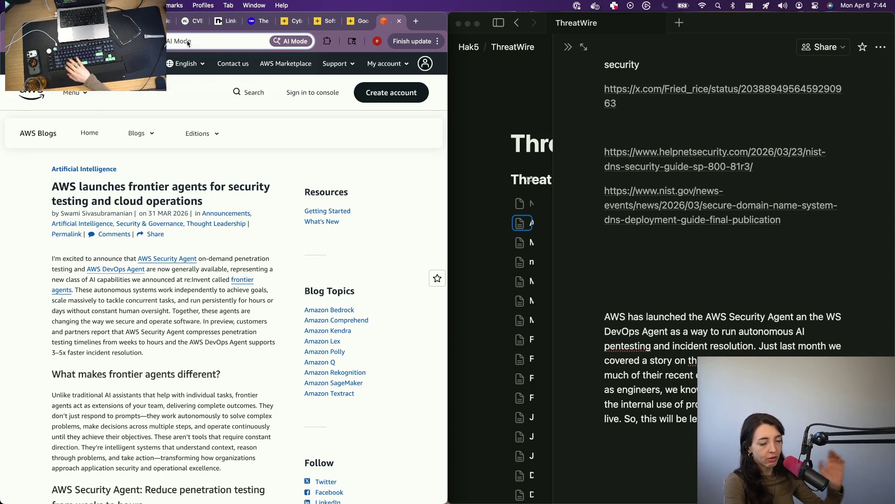
{"action": "left_click", "coordinate": [696, 451]}
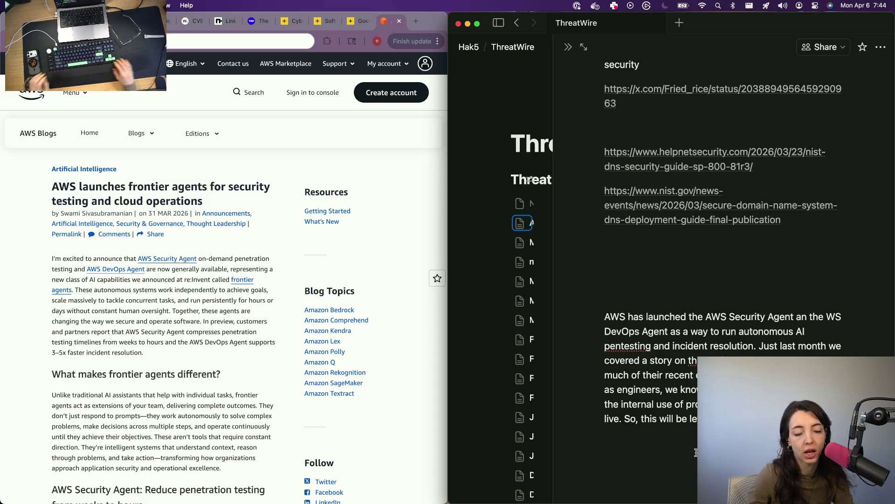
{"action": "key", "text": "super+v"}
{"action": "key", "text": "Return"}
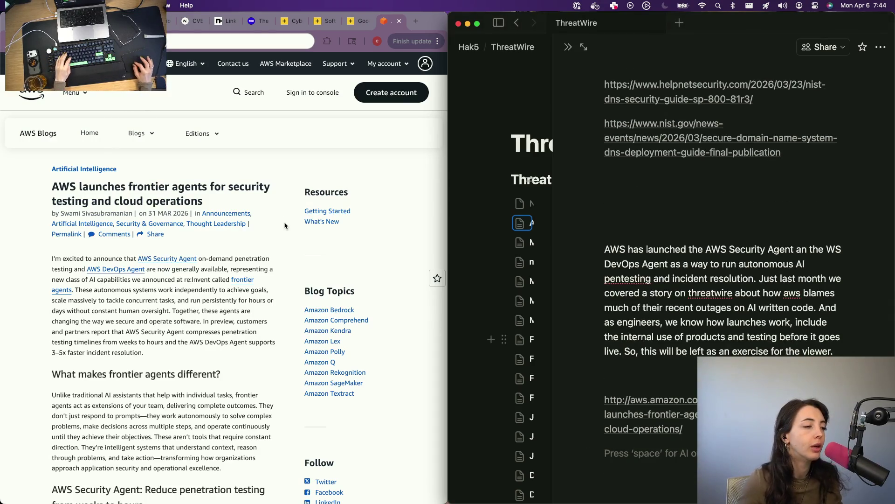
{"action": "left_click", "coordinate": [283, 223]}
{"action": "key", "text": "super+w"}
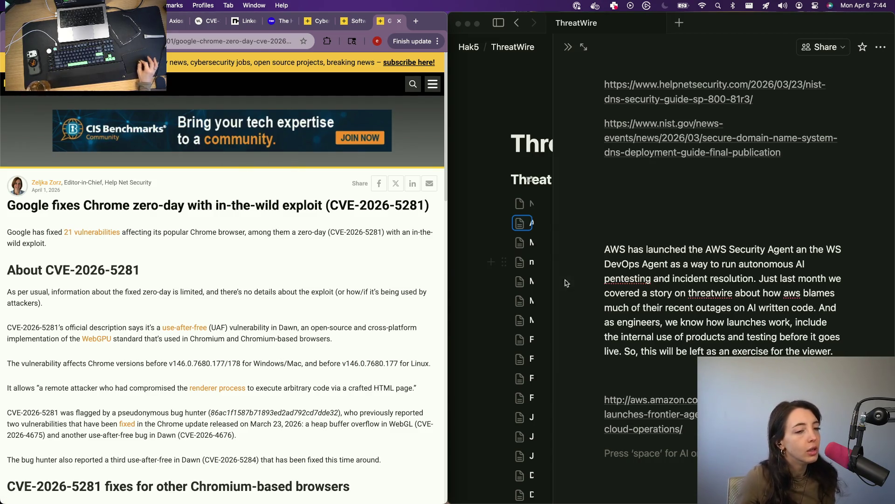
Write a 'Browser Bugs' title and the sentence about critical vulnerabilities in Chrome and Firefox
{"action": "left_click", "coordinate": [649, 208]}
{"action": "type", "text": "Brpw"}
{"action": "key", "text": "BackSpace"}
{"action": "type", "text": "ows"}
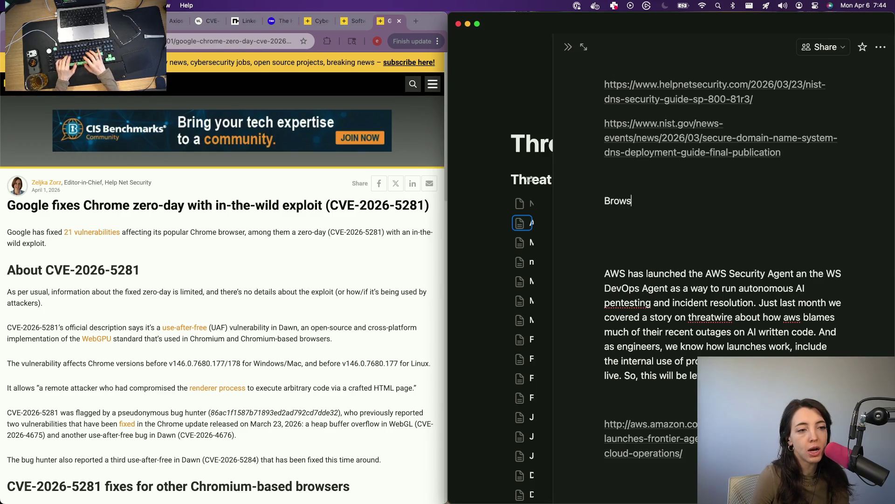
{"action": "type", "text": "er Bugs"}
{"action": "key", "text": "Return"}
{"action": "type", "text": "Two cr"}
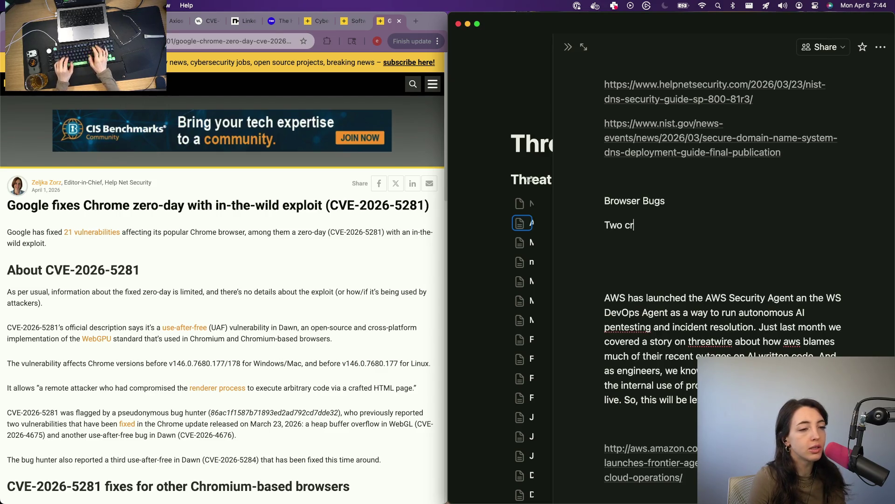
{"action": "type", "text": "lnerabilitiues were"}
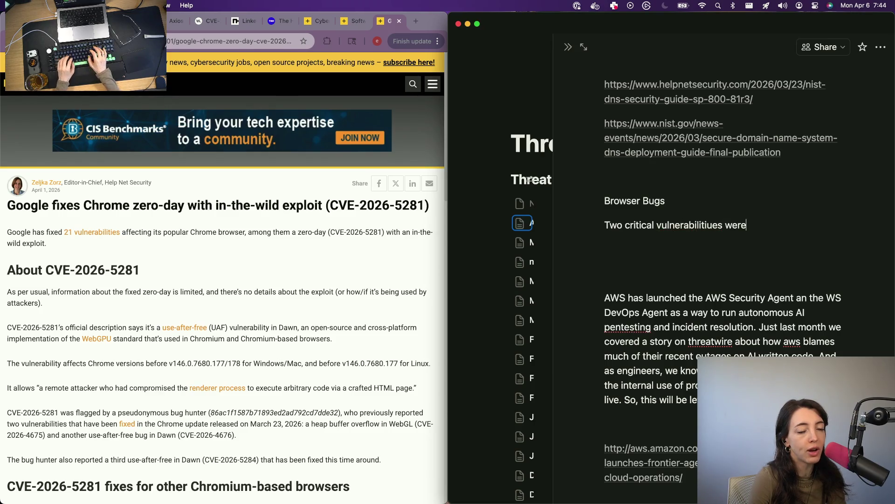
{"action": "type", "text": "ere fou"}
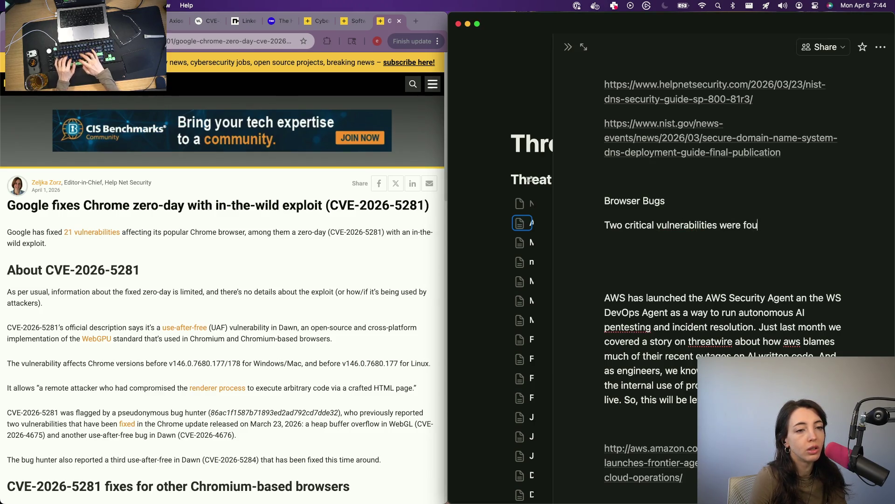
{"action": "type", "text": " bop"}
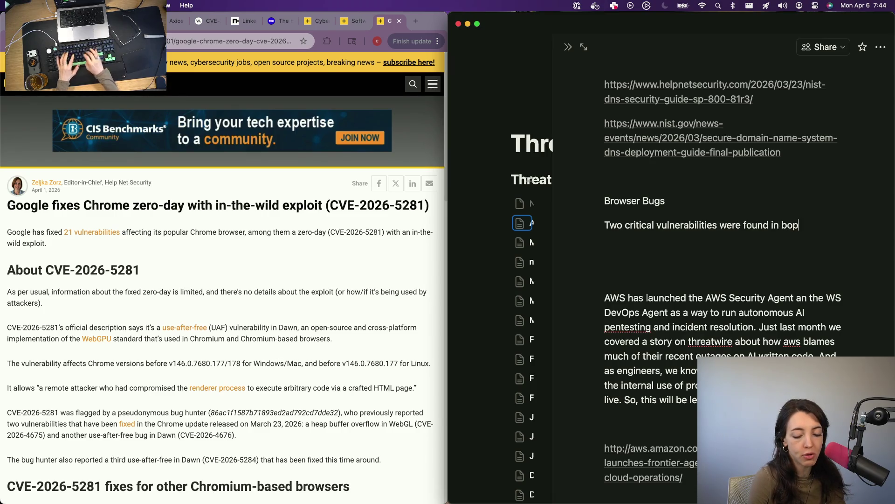
{"action": "key", "text": "super+BackSpace"}
{"action": "type", "text": "Critical Vulenrabilities were fou"}
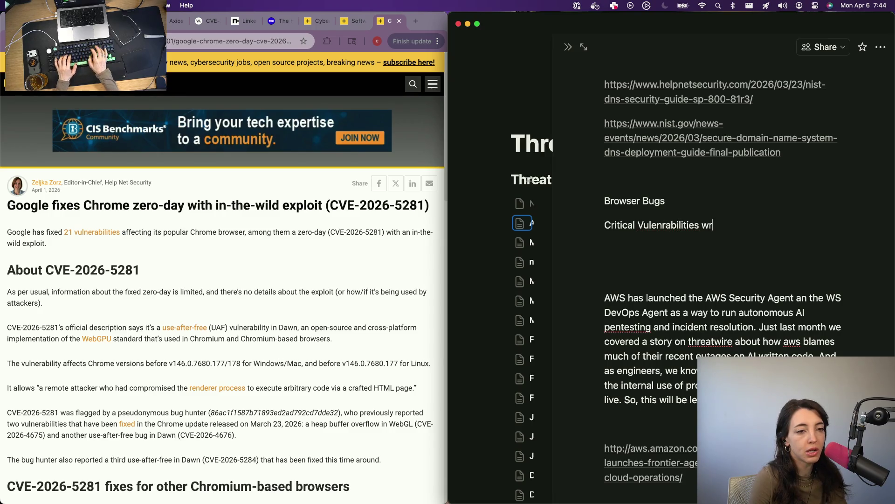
{"action": "type", "text": "nd in both Chrome and F"}
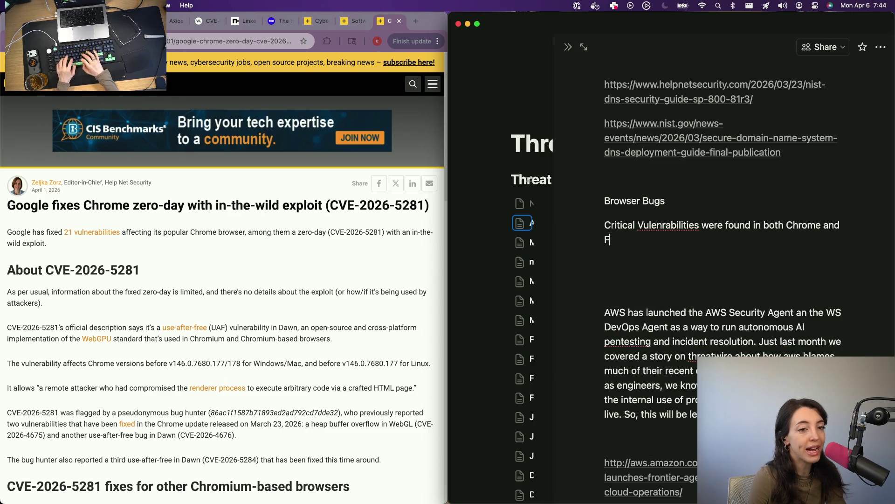
{"action": "key", "text": "BackSpace"}
{"action": "key", "text": "BackSpace"}
{"action": "type", "text": "efox"}
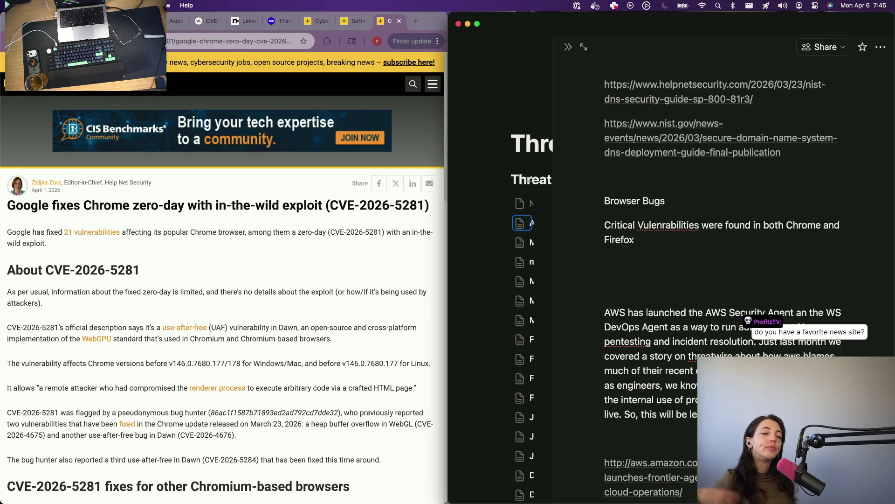
Add the Chrome zero-day (Help Net Security) article link as a bullet under Browser Bugs
{"action": "left_click", "coordinate": [207, 42]}
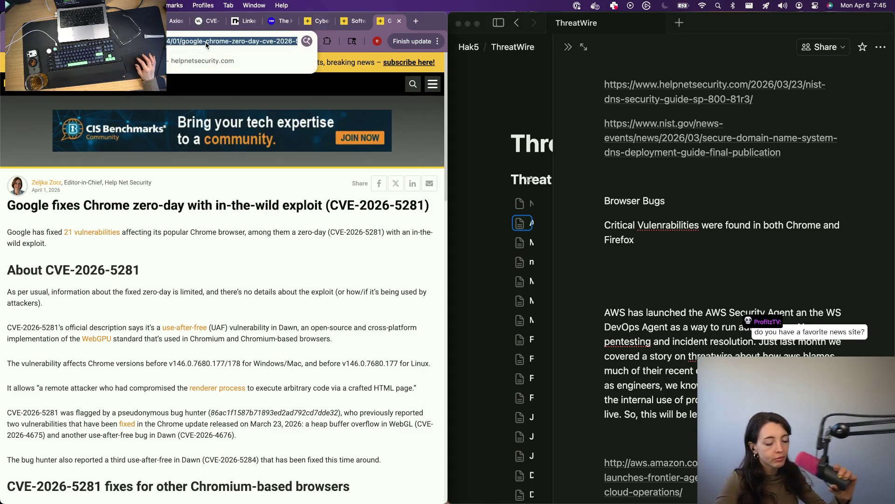
{"action": "key", "text": "BackSpace"}
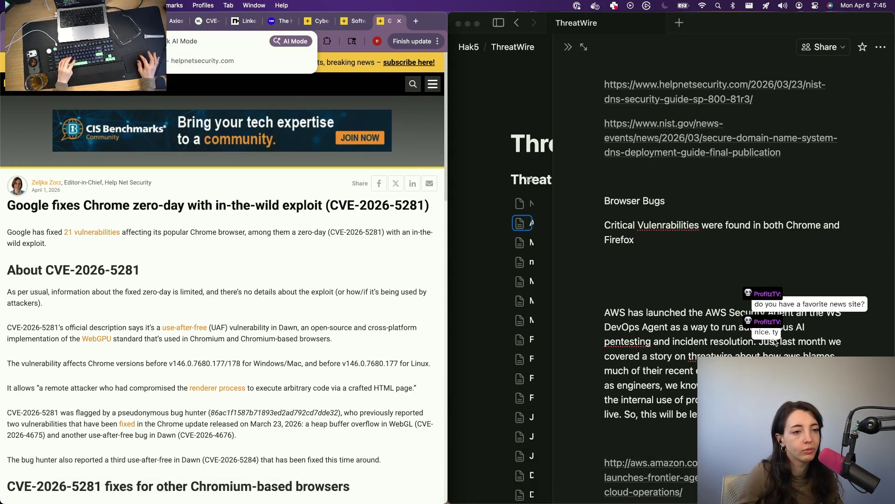
{"action": "key", "text": "super+Tab"}
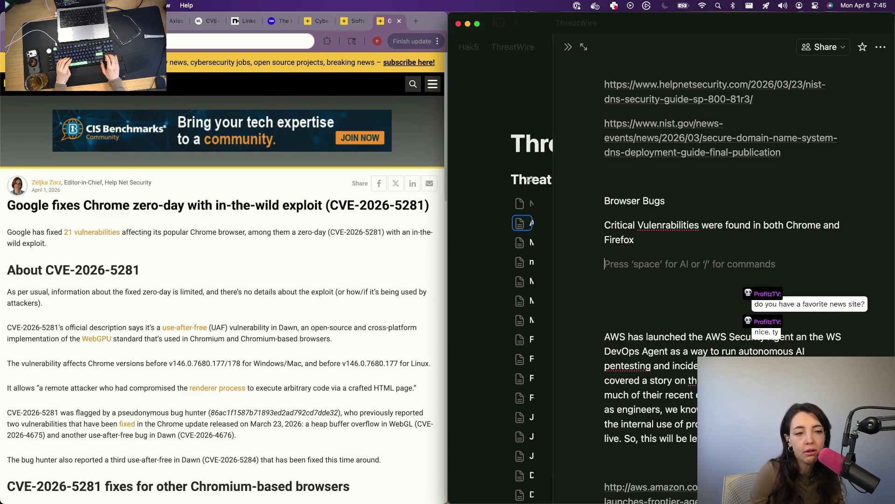
{"action": "type", "text": "-"}
{"action": "type", "text": "https://www.helpnetsecurity.com/2026/04/01/google-chrome-zero-day-cve-2026-5281/"}
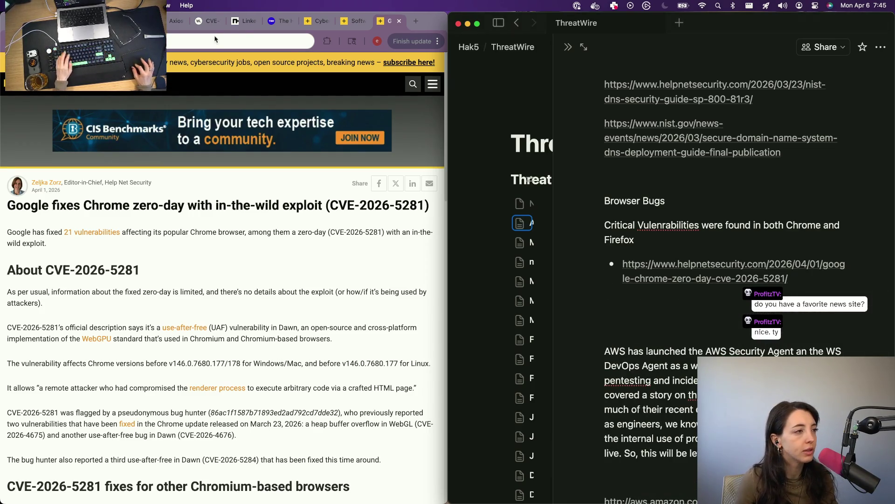
Browse the open article tabs and copy the Wazuh CVE-2026-4688 page address
{"action": "left_click", "coordinate": [315, 21]}
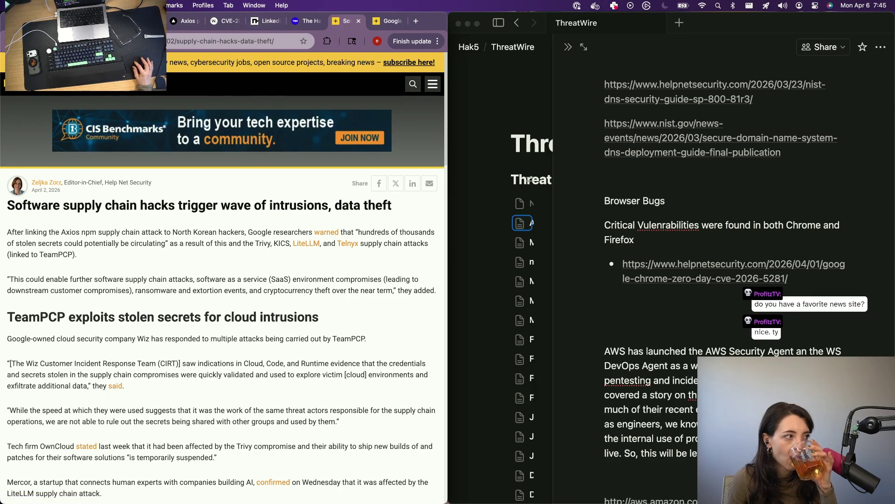
{"action": "left_click", "coordinate": [113, 21]}
{"action": "left_click", "coordinate": [151, 21]}
{"action": "left_click", "coordinate": [184, 21]}
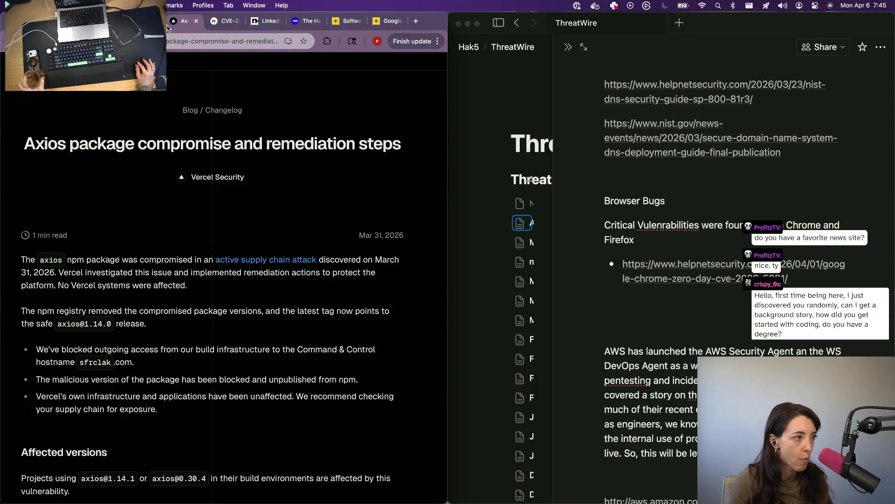
{"action": "left_click", "coordinate": [215, 22]}
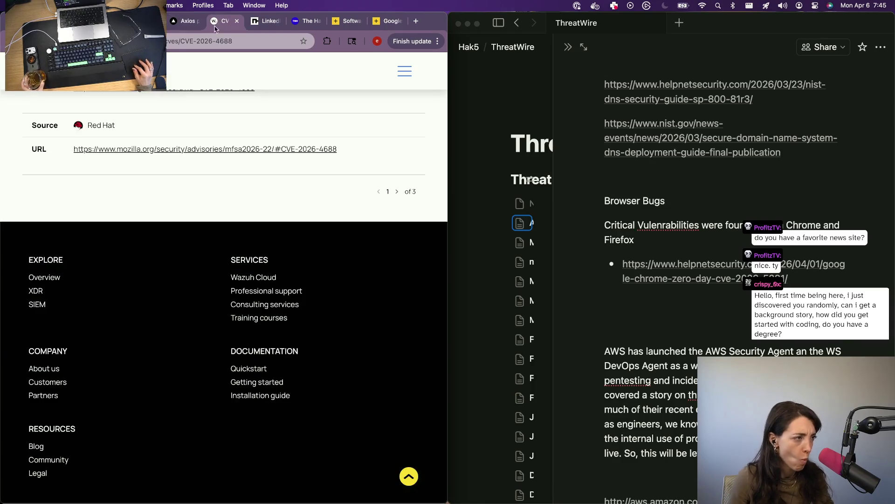
{"action": "scroll", "coordinate": [132, 130], "scroll_direction": "up", "scroll_amount": 5}
{"action": "scroll", "coordinate": [124, 154], "scroll_direction": "up", "scroll_amount": 5}
{"action": "scroll", "coordinate": [125, 155], "scroll_direction": "up", "scroll_amount": 5}
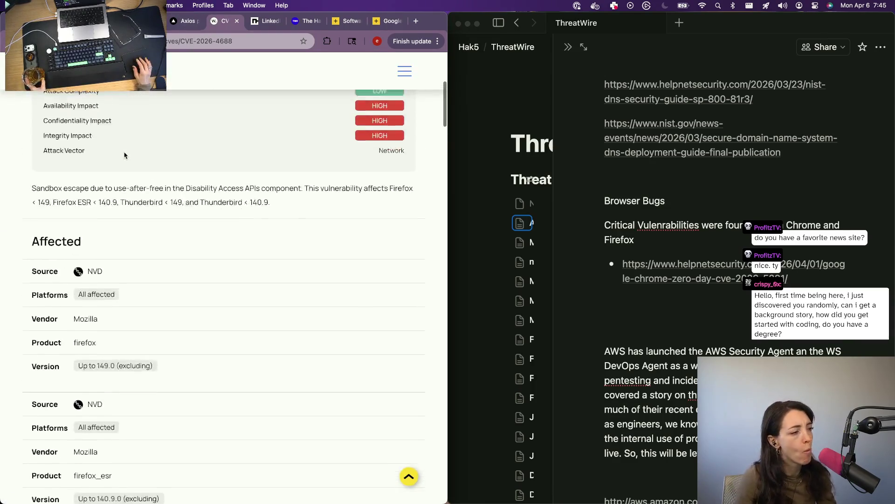
{"action": "scroll", "coordinate": [125, 155], "scroll_direction": "up", "scroll_amount": 5}
{"action": "scroll", "coordinate": [125, 152], "scroll_direction": "up", "scroll_amount": 3}
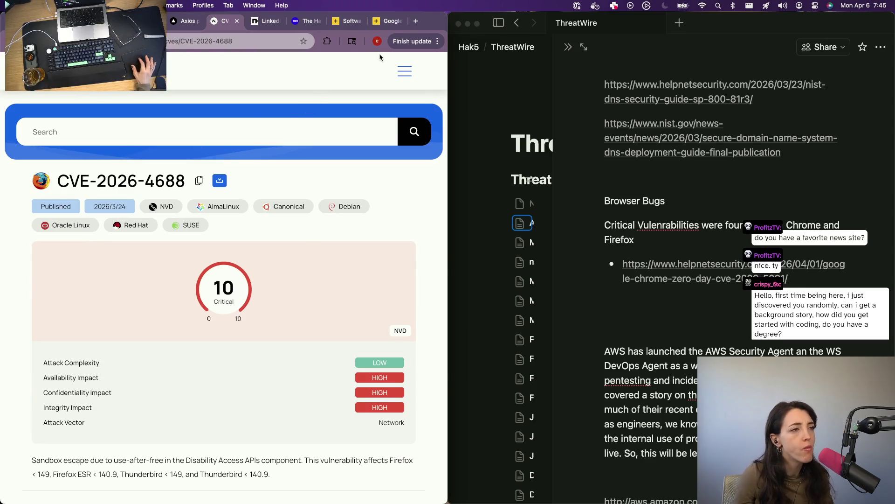
{"action": "left_click", "coordinate": [386, 21]}
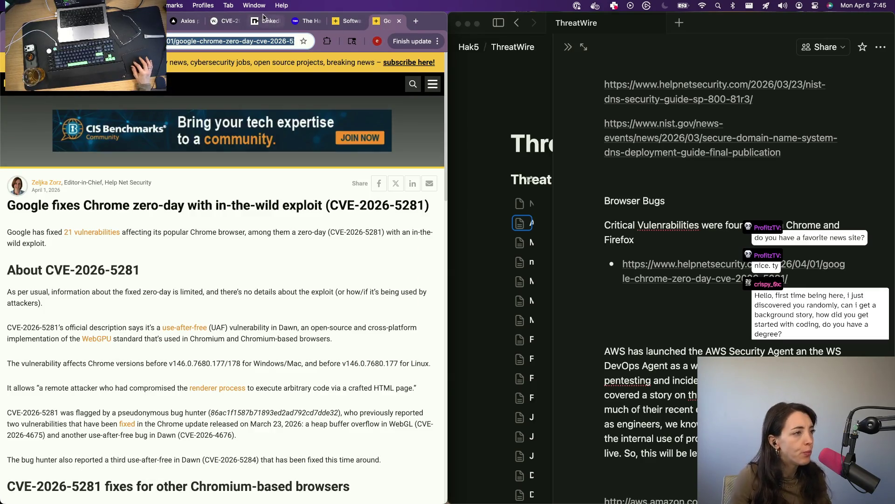
{"action": "left_click", "coordinate": [225, 21]}
{"action": "key", "text": "super+l"}
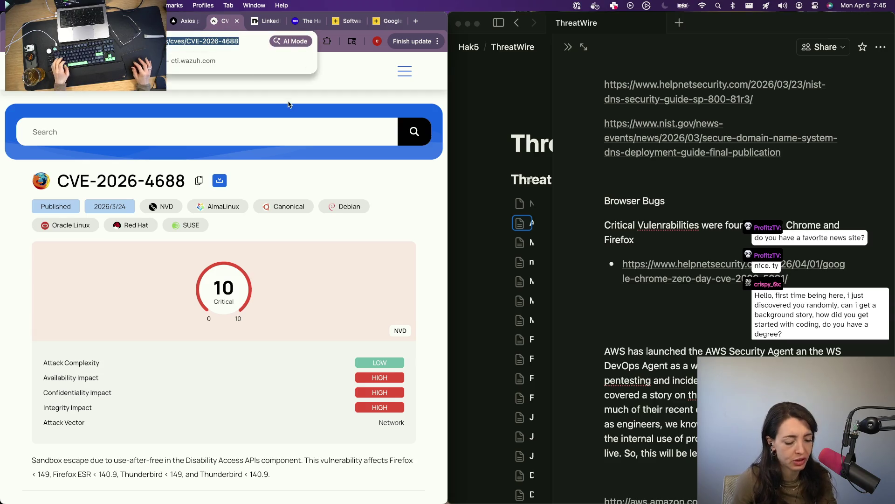
{"action": "scroll", "coordinate": [288, 105], "scroll_direction": "down", "scroll_amount": 2}
Add the Wazuh CVE-2026-4688 link as a second bullet and continue the sentence after 'Firefox'
{"action": "left_click", "coordinate": [657, 305]}
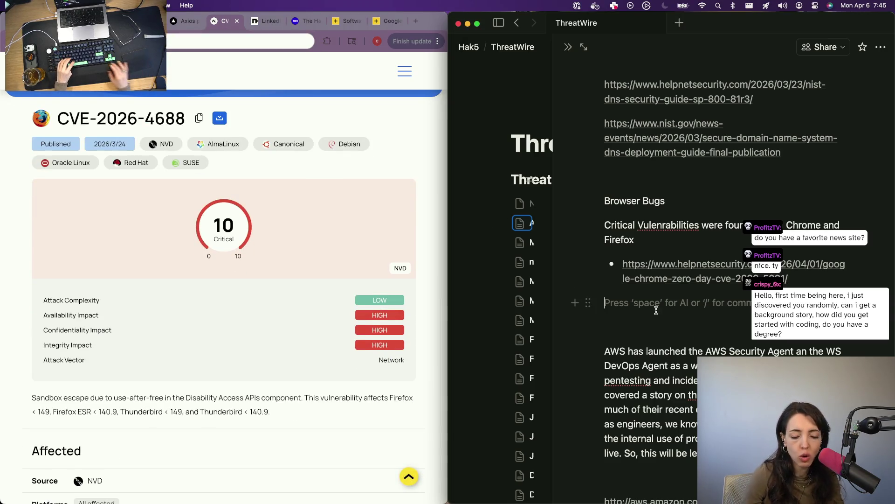
{"action": "type", "text": "-"}
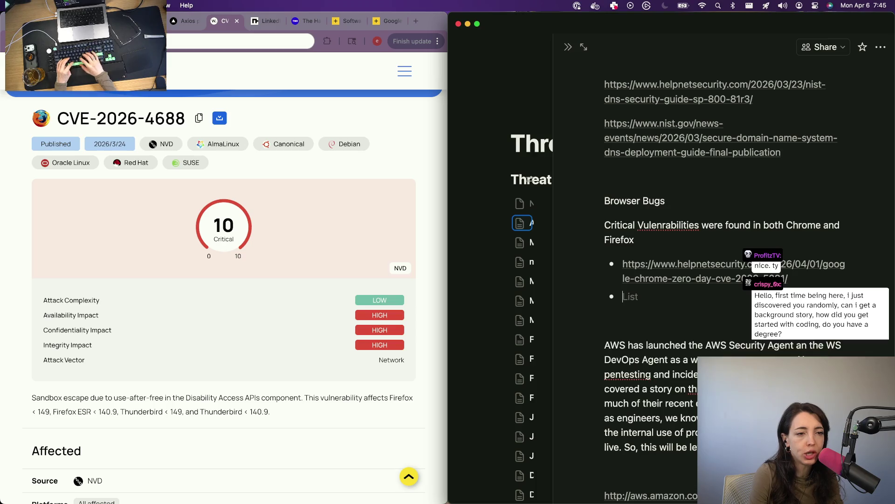
{"action": "key", "text": "super+v"}
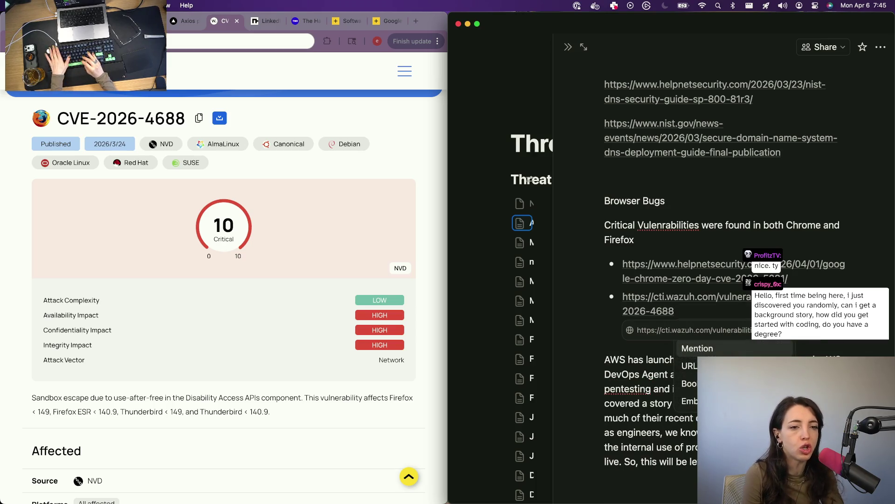
{"action": "key", "text": "Escape"}
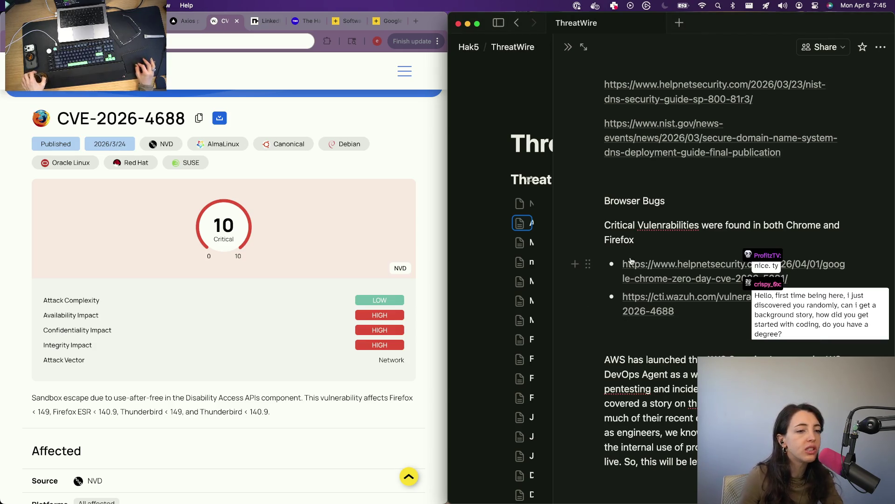
{"action": "scroll", "coordinate": [157, 283], "scroll_direction": "down", "scroll_amount": 3}
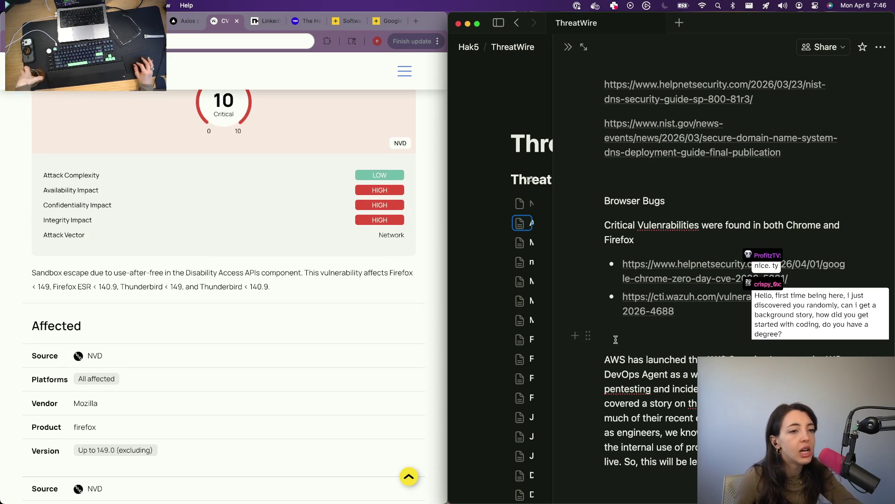
{"action": "left_click", "coordinate": [661, 236]}
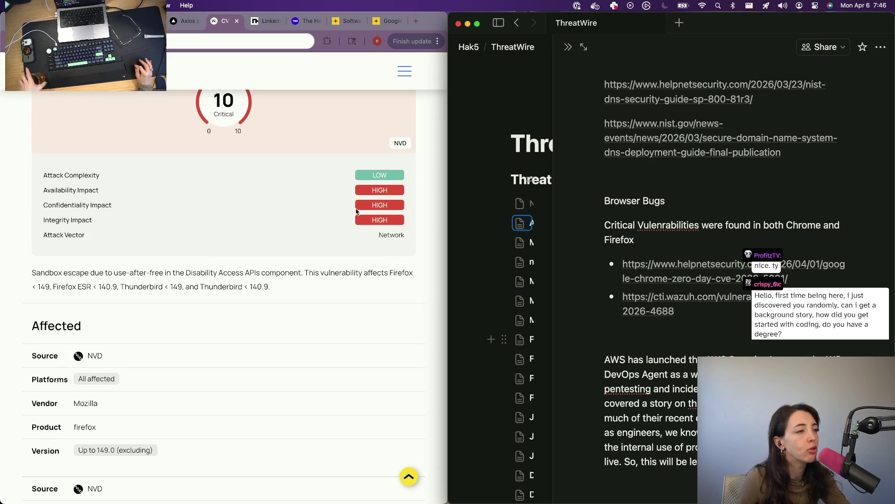
{"action": "scroll", "coordinate": [281, 187], "scroll_direction": "down", "scroll_amount": 2}
{"action": "scroll", "coordinate": [279, 188], "scroll_direction": "down", "scroll_amount": 3}
{"action": "scroll", "coordinate": [280, 188], "scroll_direction": "up", "scroll_amount": 2}
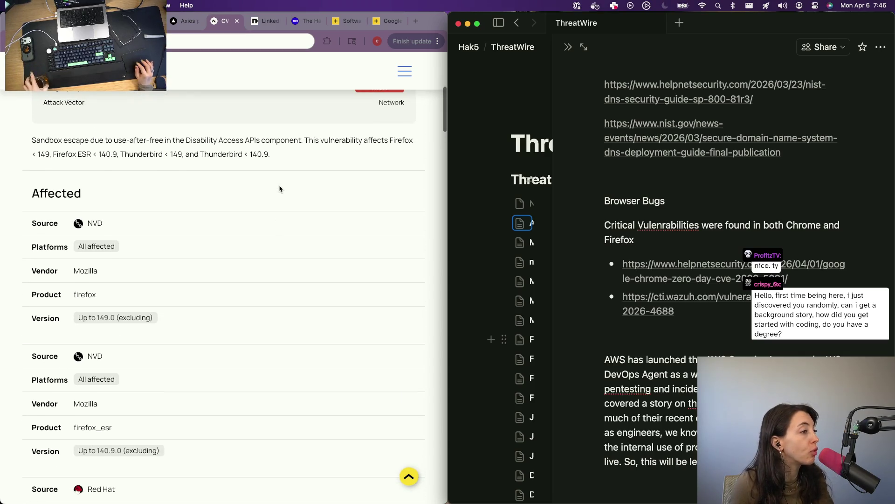
{"action": "left_click", "coordinate": [388, 21]}
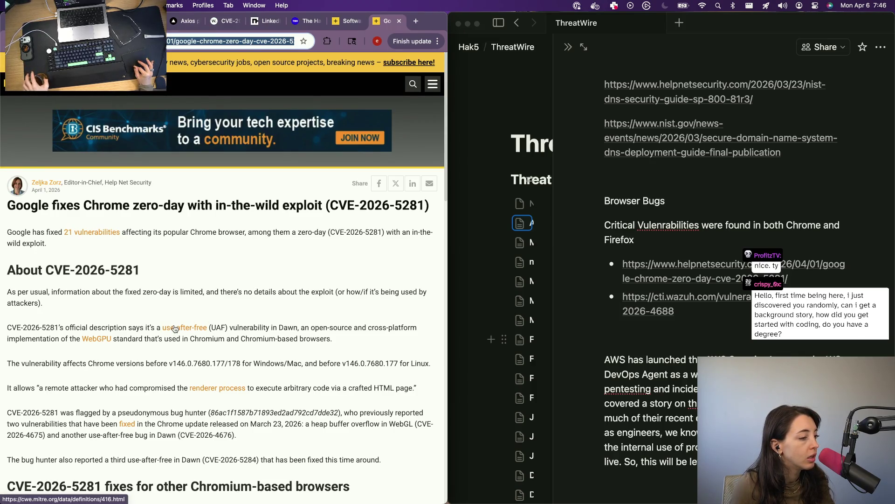
{"action": "left_click", "coordinate": [174, 329]}
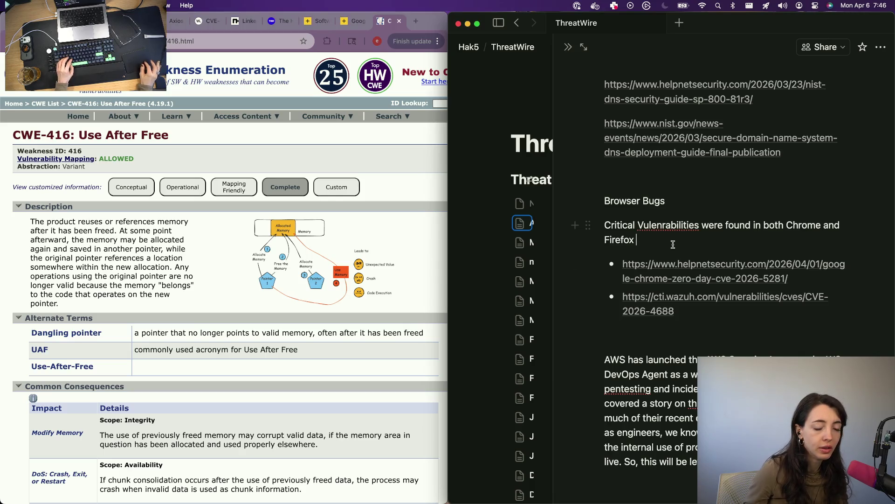
{"action": "type", "text": ", i"}
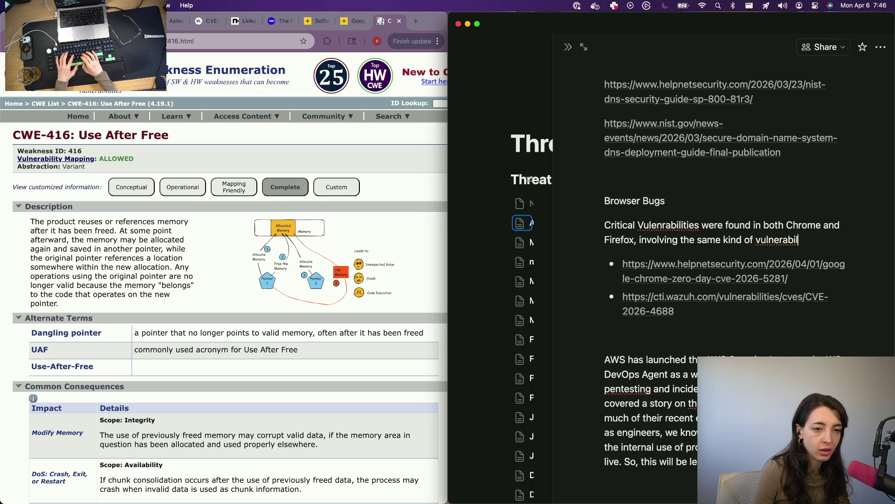
{"action": "type", "text": ". C"}
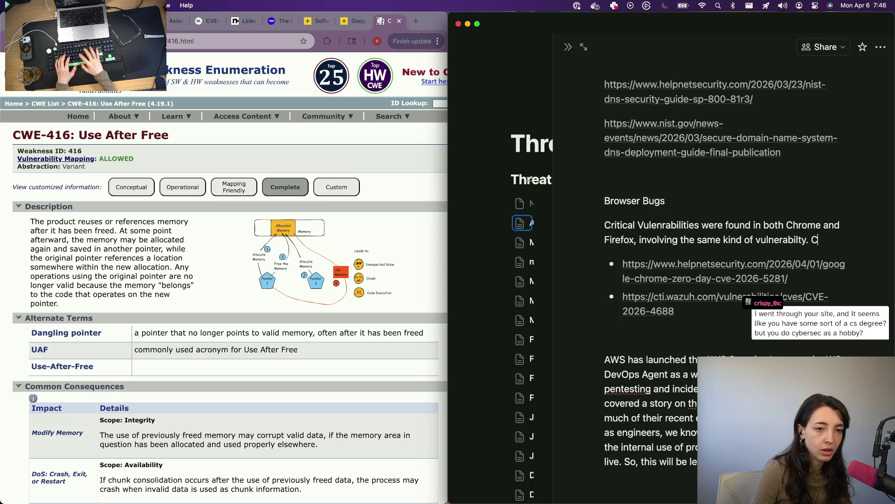
{"action": "type", "text": "hrome was affected by"}
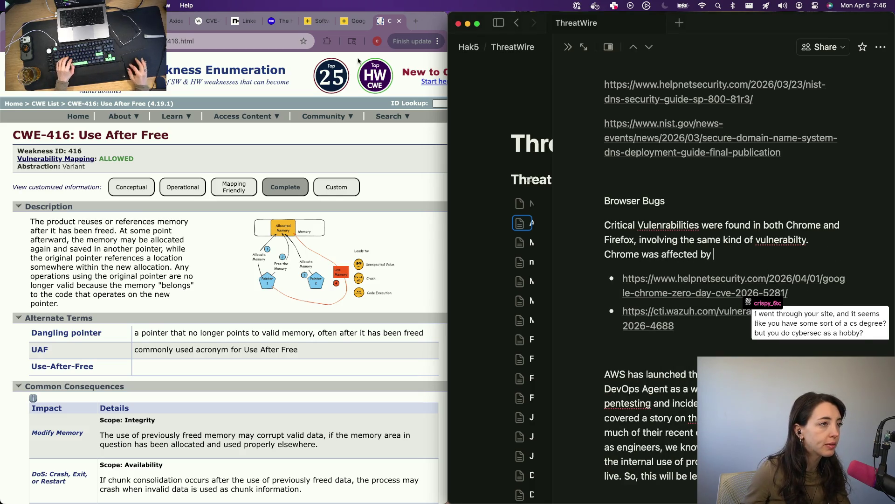
Extend the paragraph: both browsers share a vulnerability type, Chrome and Chromium affected by CVE 2026 5281
{"action": "left_click", "coordinate": [349, 20]}
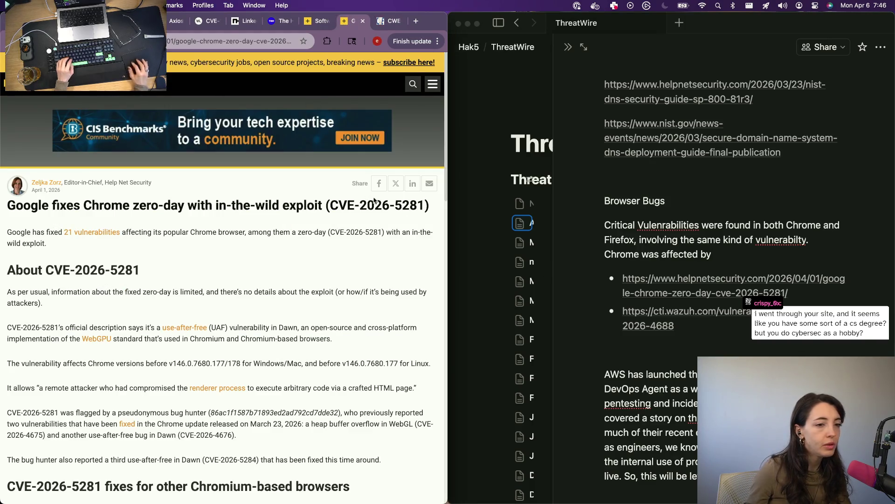
{"action": "type", "text": "CVE 2026 5281,"}
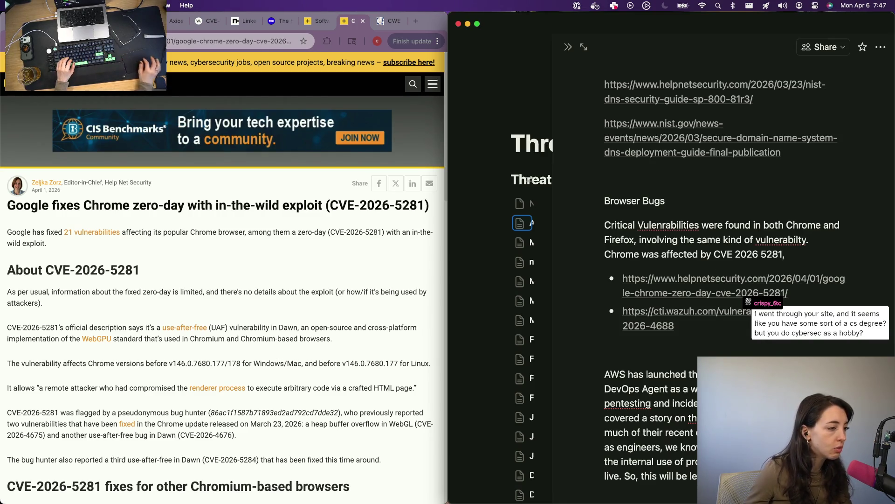
{"action": "scroll", "coordinate": [280, 170], "scroll_direction": "down", "scroll_amount": 3}
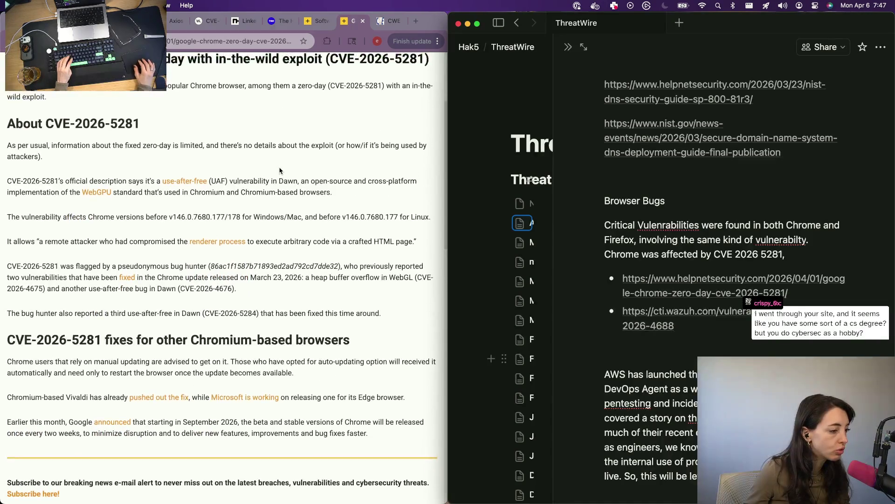
{"action": "scroll", "coordinate": [280, 171], "scroll_direction": "down", "scroll_amount": 1}
{"action": "scroll", "coordinate": [280, 173], "scroll_direction": "down", "scroll_amount": 3}
{"action": "scroll", "coordinate": [231, 222], "scroll_direction": "up", "scroll_amount": 3}
{"action": "scroll", "coordinate": [225, 224], "scroll_direction": "down", "scroll_amount": 1}
{"action": "scroll", "coordinate": [225, 224], "scroll_direction": "down", "scroll_amount": 3}
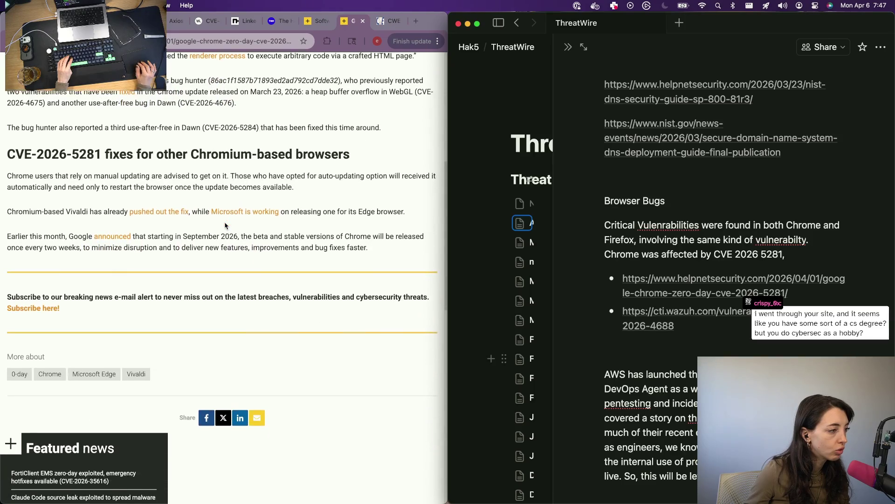
{"action": "scroll", "coordinate": [238, 181], "scroll_direction": "up", "scroll_amount": 6}
{"action": "left_click", "coordinate": [243, 162]}
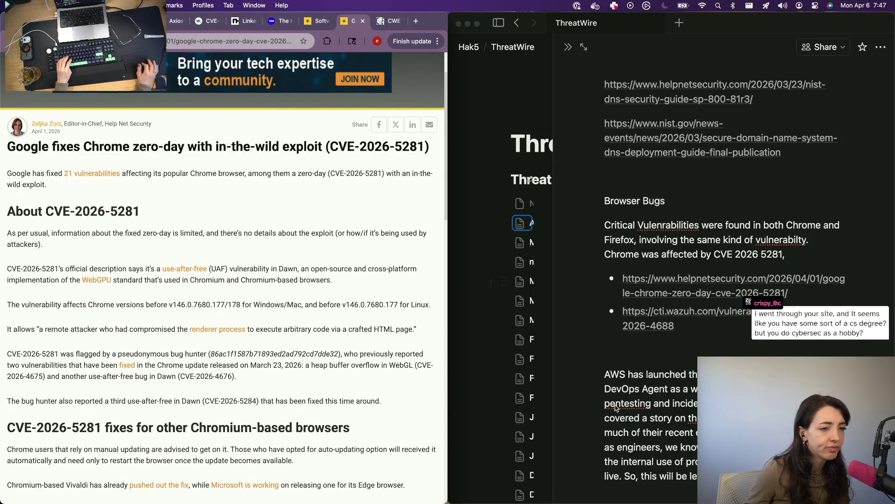
{"action": "left_click", "coordinate": [643, 253]}
{"action": "type", "text": "and Chro"}
{"action": "type", "text": "moium"}
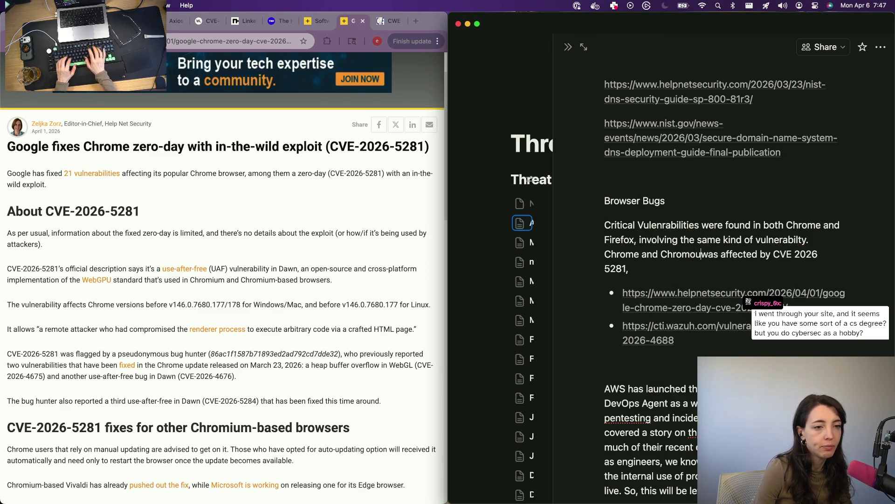
{"action": "key", "text": "Down"}
{"action": "type", "text": "ranked"}
Copy CVE-2026-5281 from the article headline and paste it into Spotlight search
{"action": "left_click", "coordinate": [333, 157]}
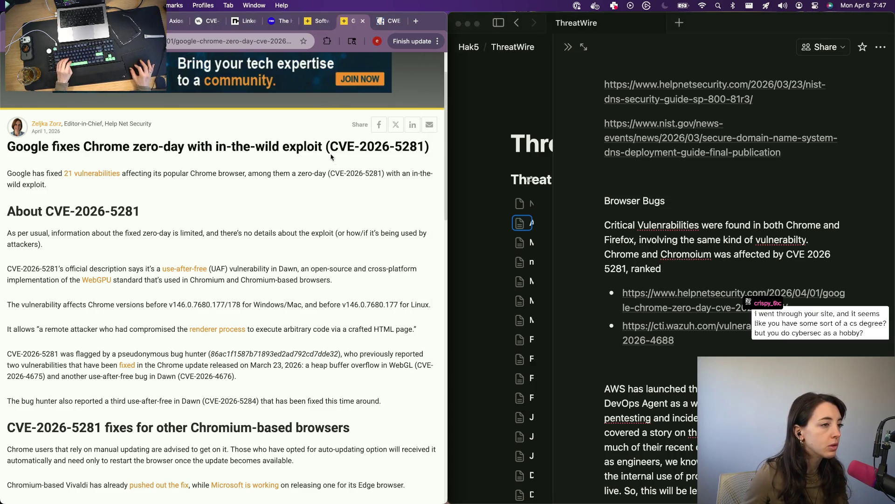
{"action": "left_click_drag", "start_coordinate": [328, 148], "coordinate": [413, 162]}
{"action": "key", "text": "super+c"}
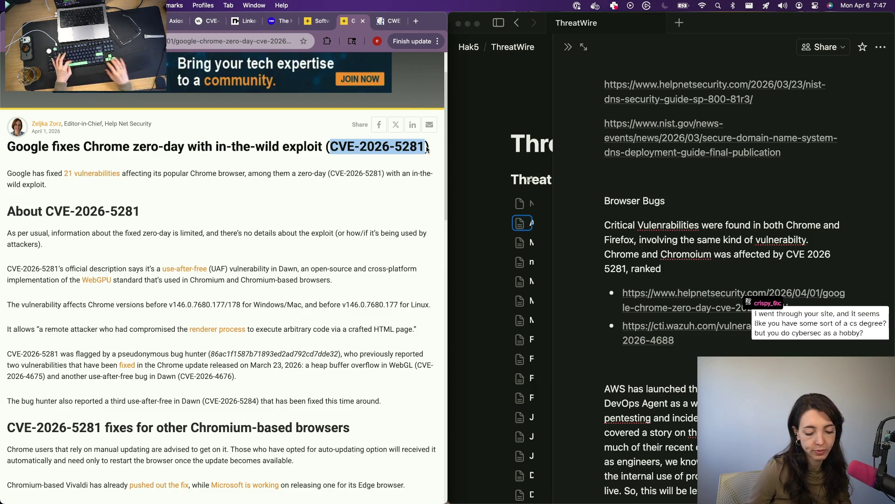
{"action": "key", "text": "super+t"}
{"action": "key", "text": "super+v"}
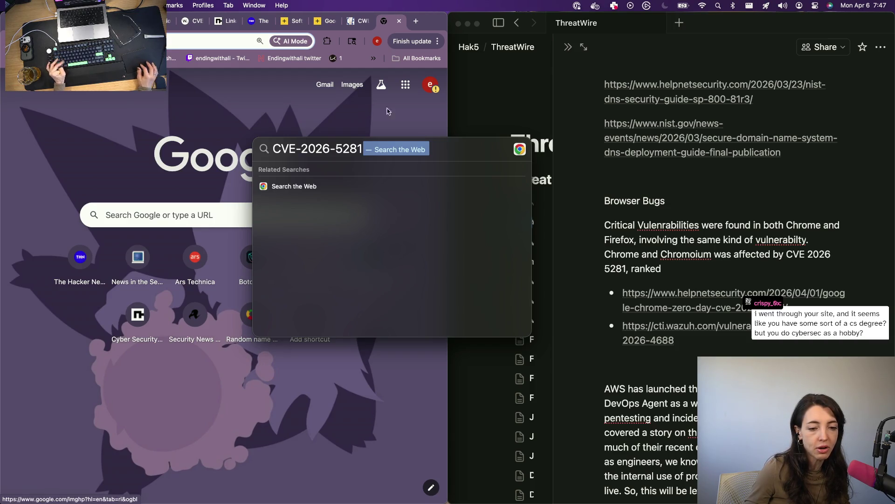
Search Google for CVE-2026-5281 and read the NVD detail page's description and references
{"action": "key", "text": "Escape"}
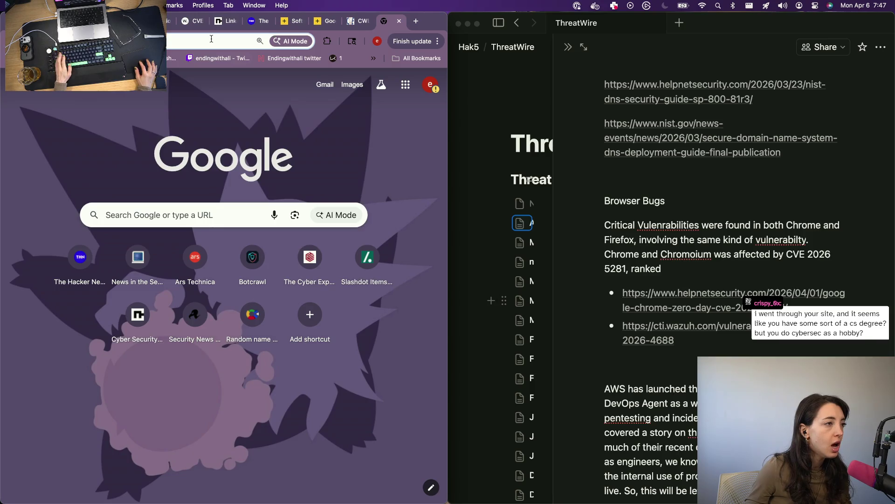
{"action": "left_click", "coordinate": [209, 41]}
{"action": "key", "text": "super+v"}
{"action": "key", "text": "Return"}
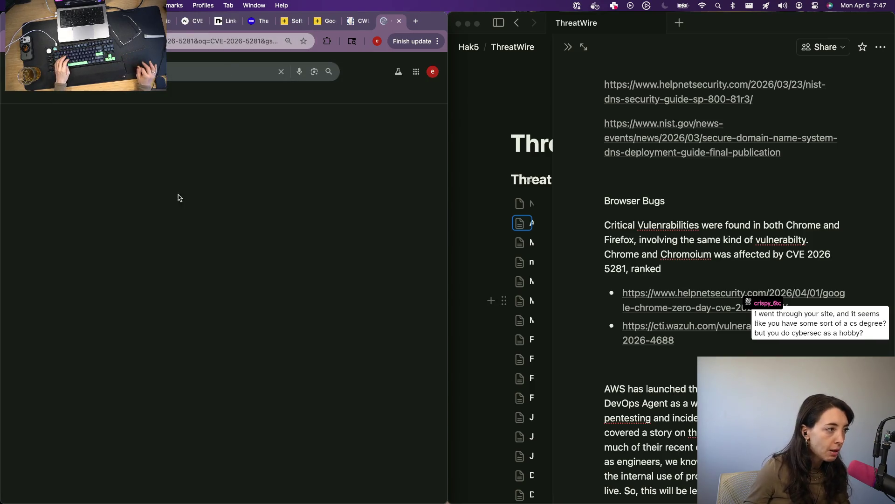
{"action": "left_click", "coordinate": [113, 135]}
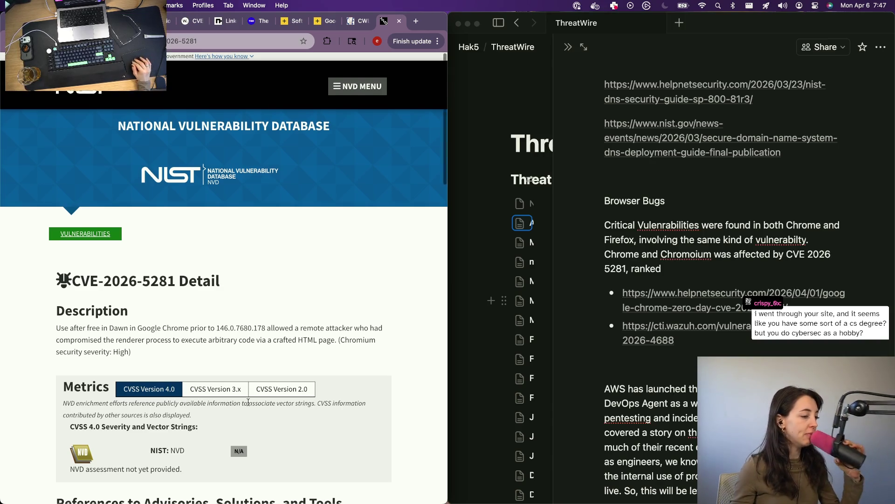
{"action": "scroll", "coordinate": [265, 365], "scroll_direction": "down", "scroll_amount": 5}
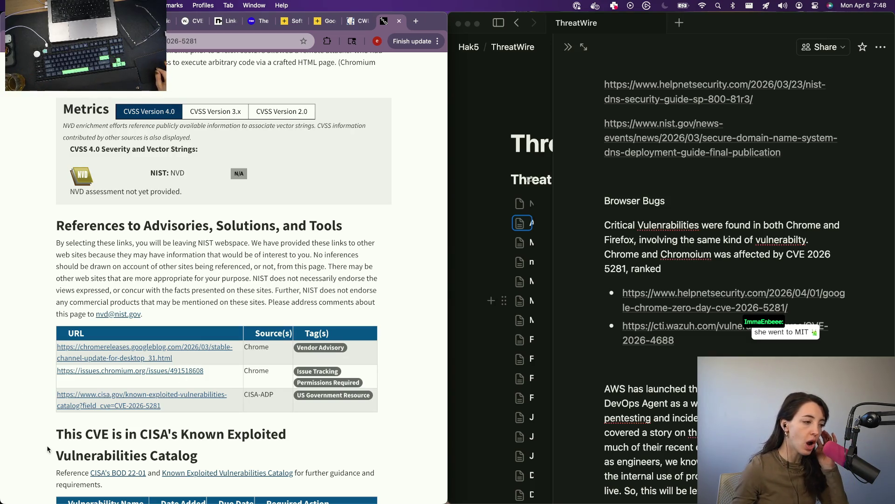
{"action": "scroll", "coordinate": [225, 358], "scroll_direction": "down", "scroll_amount": 2}
{"action": "scroll", "coordinate": [224, 357], "scroll_direction": "down", "scroll_amount": 2}
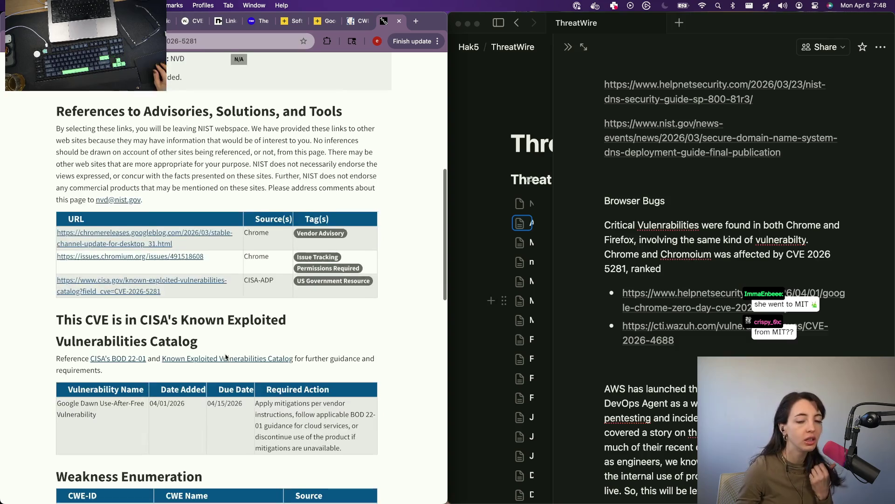
{"action": "scroll", "coordinate": [223, 357], "scroll_direction": "down", "scroll_amount": 3}
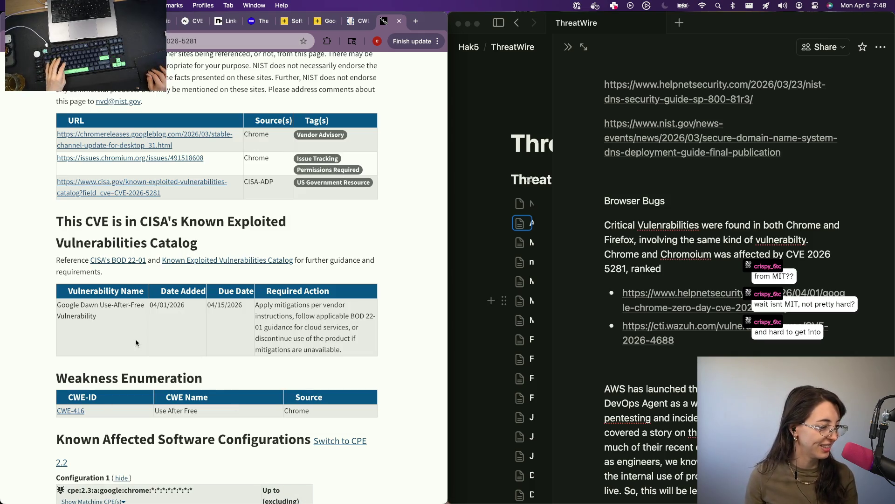
{"action": "scroll", "coordinate": [137, 342], "scroll_direction": "down", "scroll_amount": 3}
{"action": "scroll", "coordinate": [136, 341], "scroll_direction": "up", "scroll_amount": 2}
{"action": "scroll", "coordinate": [136, 340], "scroll_direction": "up", "scroll_amount": 10}
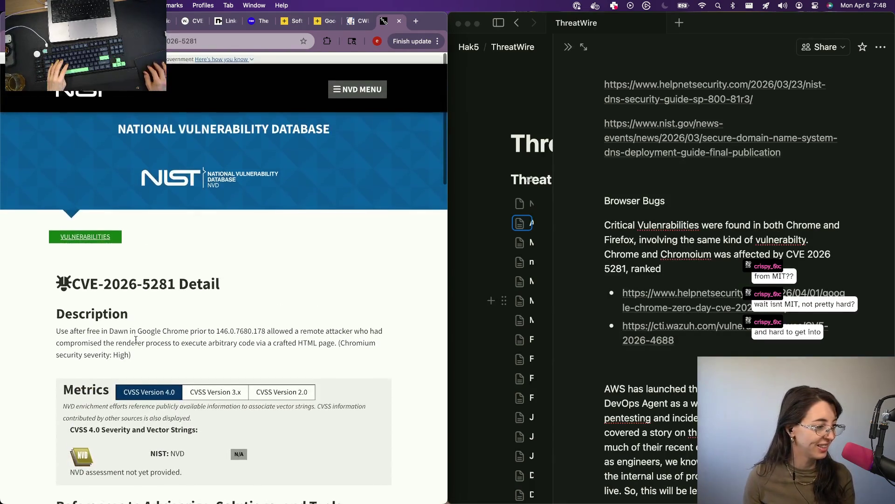
{"action": "left_click", "coordinate": [168, 342]}
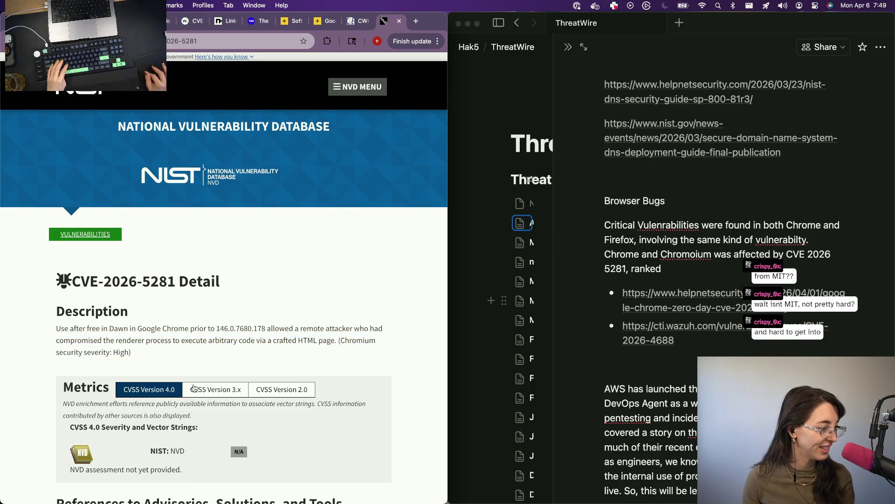
End the sentence at '5281.', begin 'Firefox was', and copy the CVE-2026-4688 link text
{"action": "key", "text": "super+Tab"}
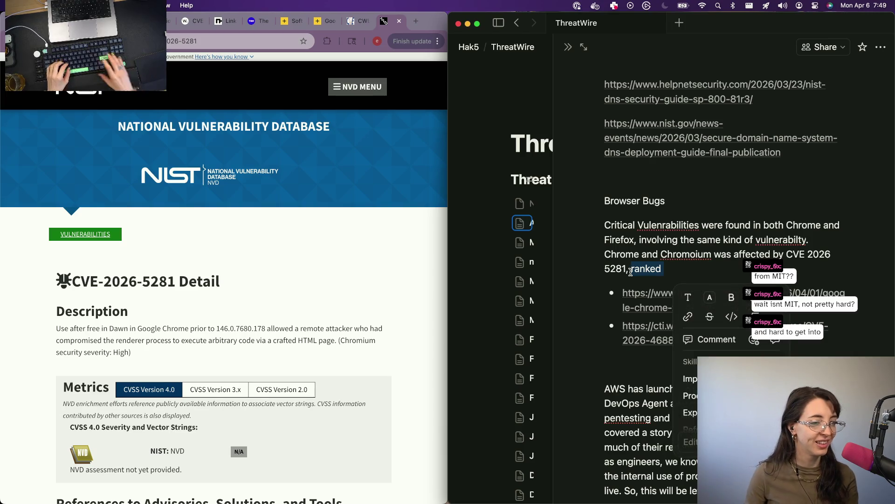
{"action": "key", "text": "BackSpace"}
{"action": "key", "text": "BackSpace"}
{"action": "key", "text": "BackSpace"}
{"action": "type", "text": ". Fi"}
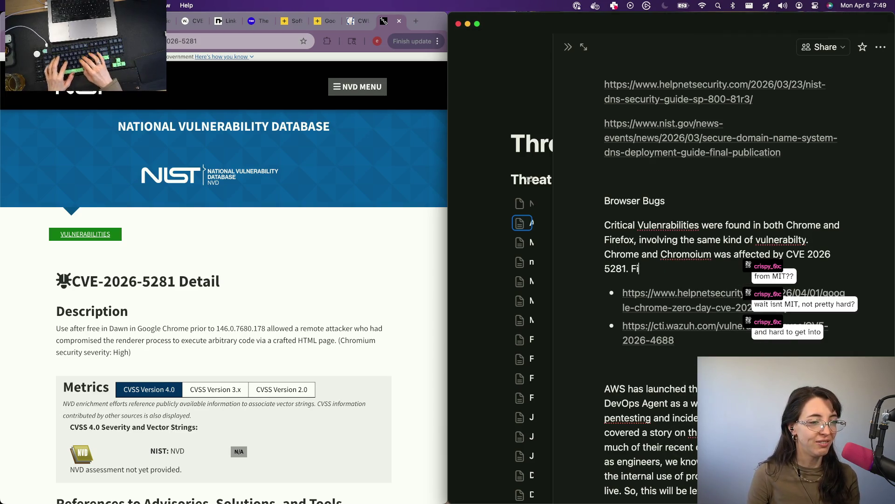
{"action": "type", "text": "ox wwas"}
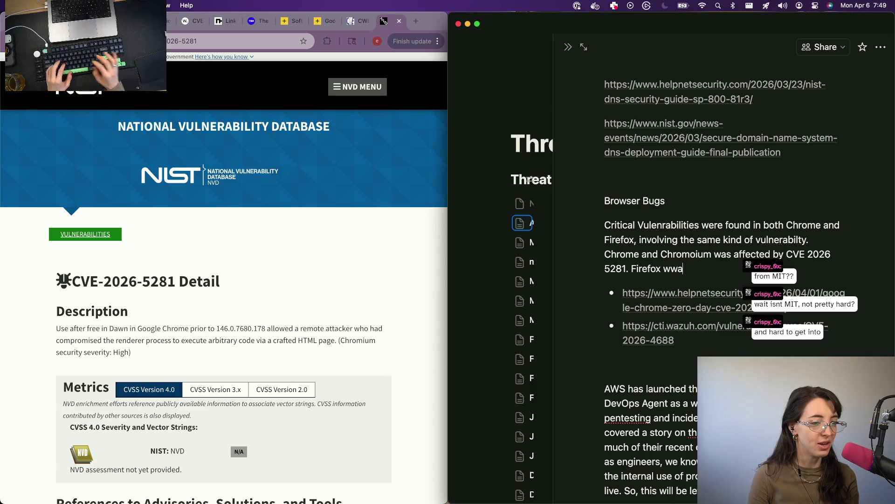
{"action": "mouse_move", "coordinate": [698, 338]}
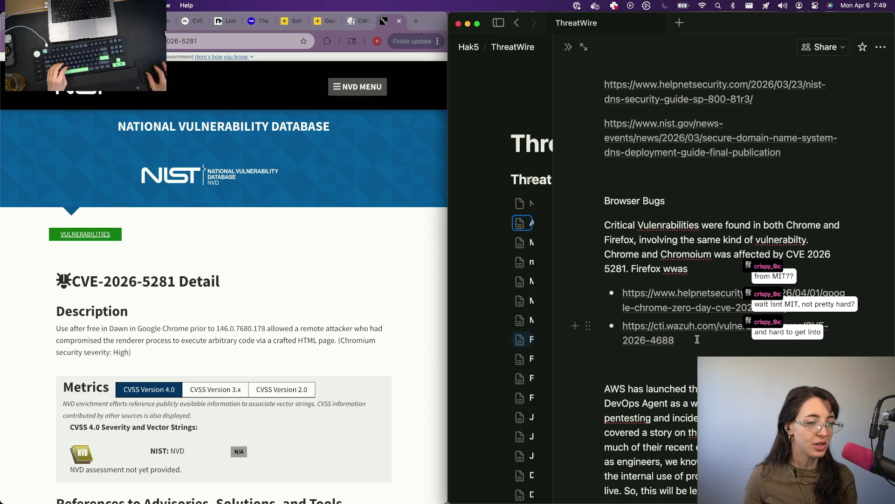
{"action": "left_click_drag", "start_coordinate": [808, 341], "coordinate": [804, 326]}
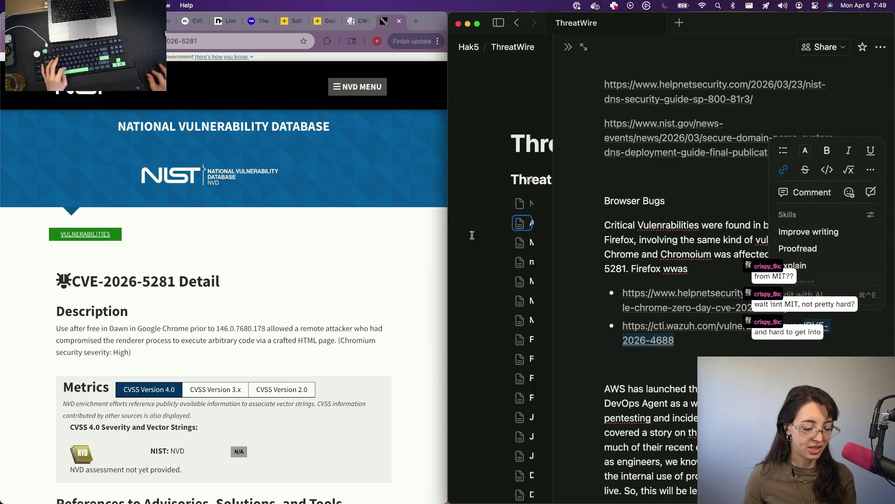
Search the copied CVE-2026-4688 text in a new Chrome tab
{"action": "left_click", "coordinate": [273, 228]}
{"action": "key", "text": "ctrl+t"}
{"action": "key", "text": "ctrl+v"}
{"action": "key", "text": "Return"}
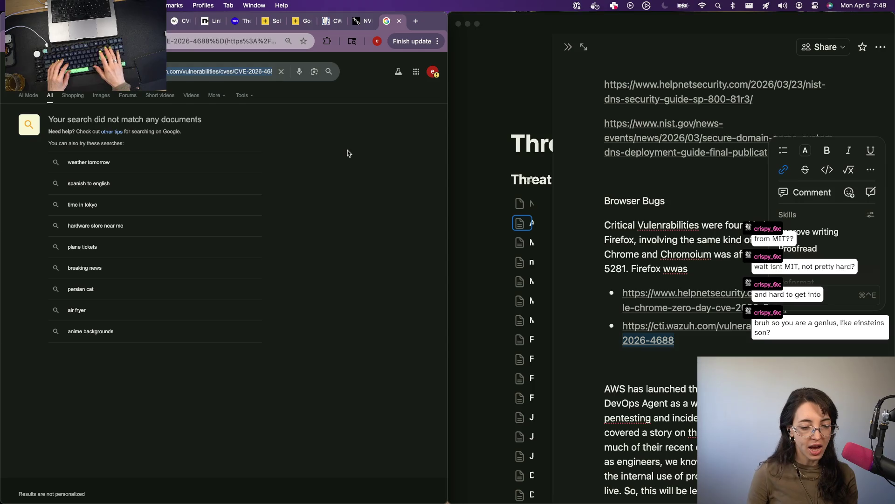
Search CVE-2026-4688, view its NVD page and compare CVSS 4.0 and 3.x critical scores
{"action": "left_click", "coordinate": [281, 71]}
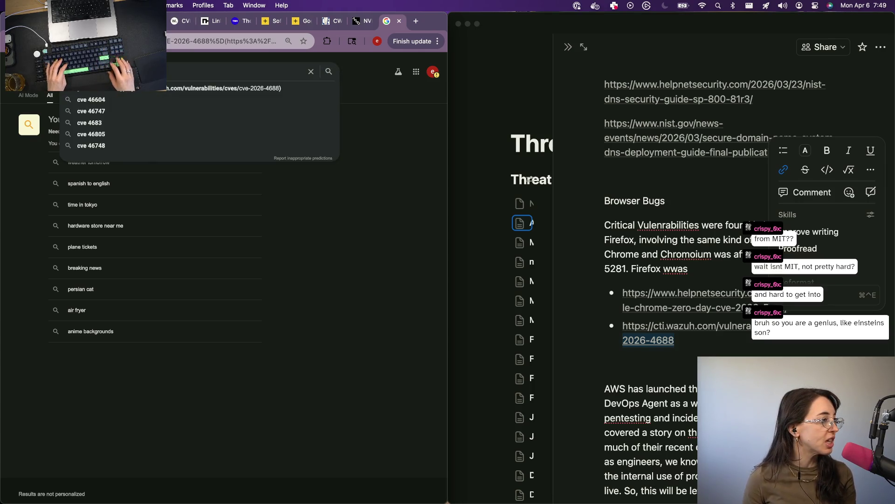
{"action": "key", "text": "Return"}
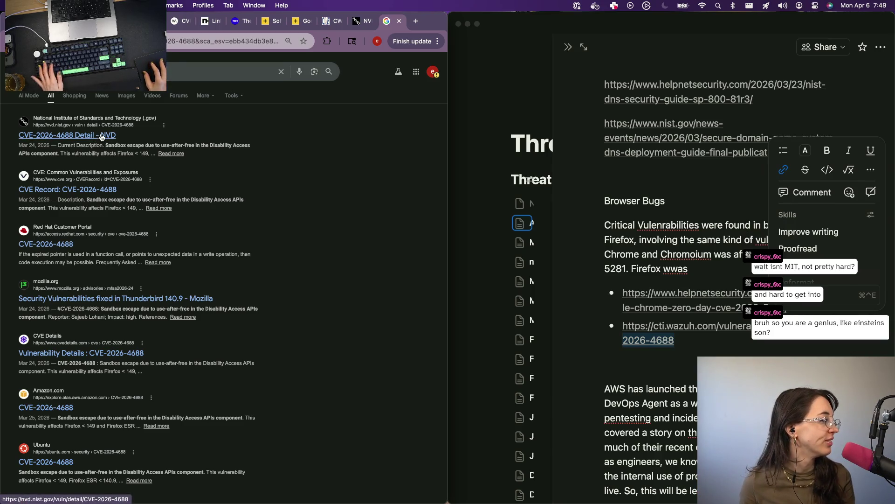
{"action": "left_click", "coordinate": [100, 136]}
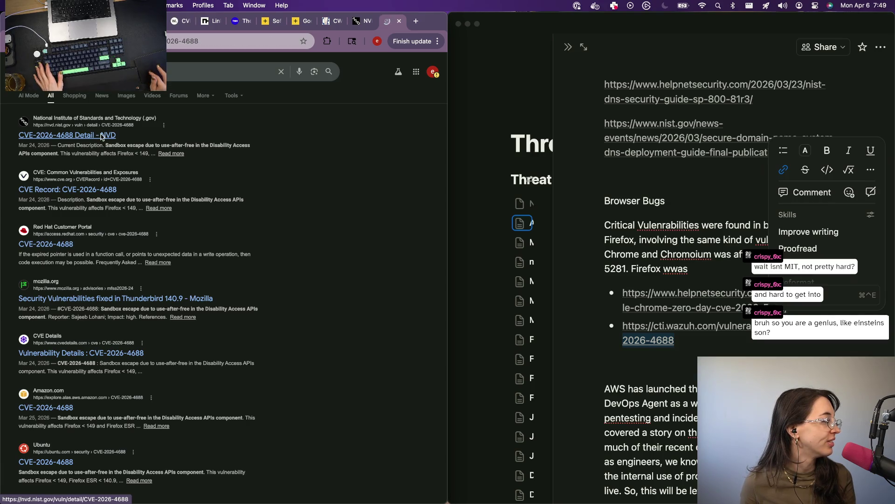
{"action": "scroll", "coordinate": [101, 137], "scroll_direction": "down", "scroll_amount": 5}
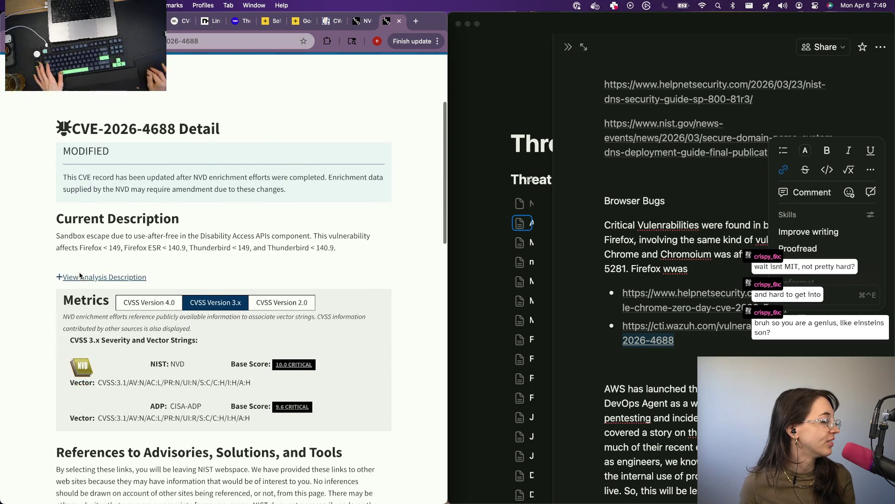
{"action": "left_click", "coordinate": [143, 287]}
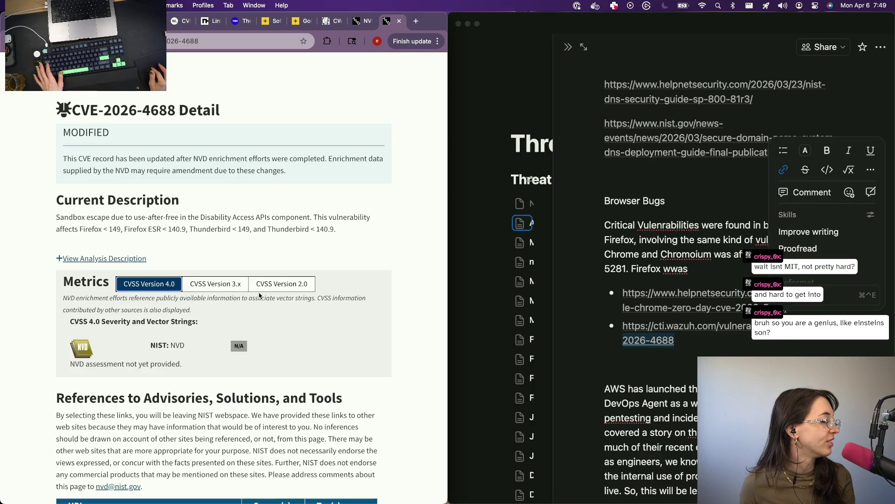
{"action": "left_click", "coordinate": [226, 285]}
{"action": "scroll", "coordinate": [164, 253], "scroll_direction": "down", "scroll_amount": 2}
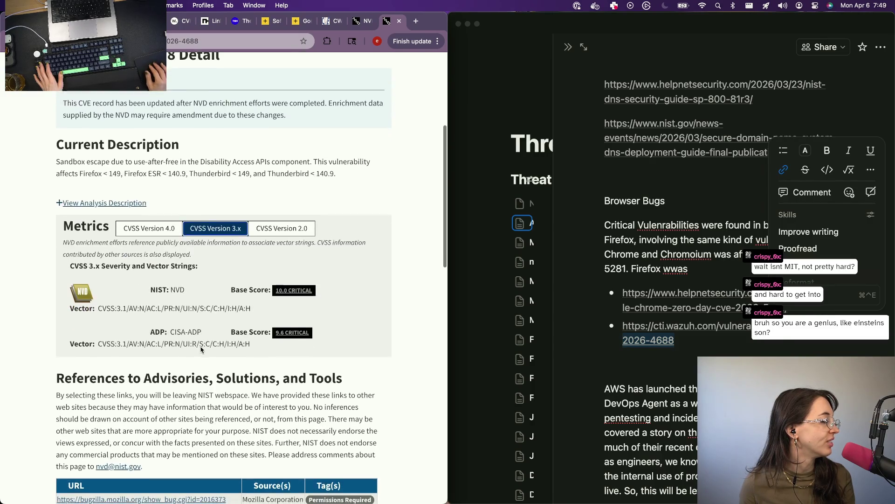
{"action": "scroll", "coordinate": [179, 240], "scroll_direction": "up", "scroll_amount": 3}
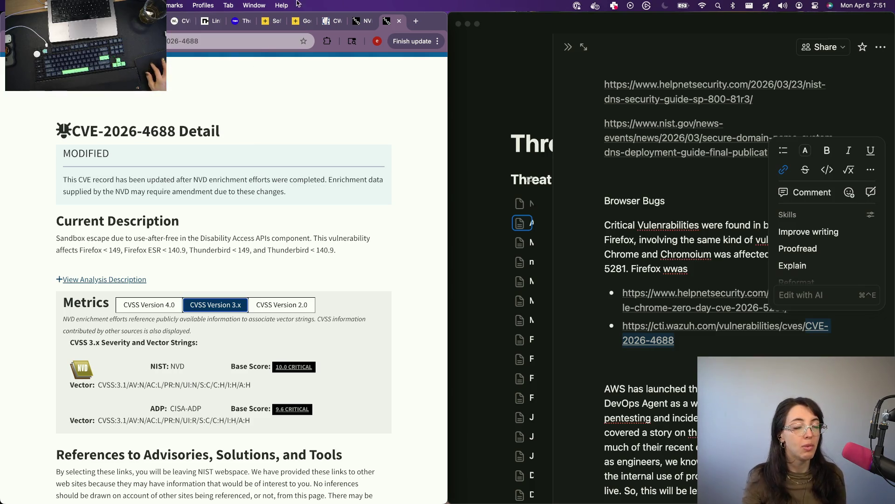
Return to the ThreatWire notes and start an empty line below the Browser Bugs links
{"action": "left_click", "coordinate": [624, 367]}
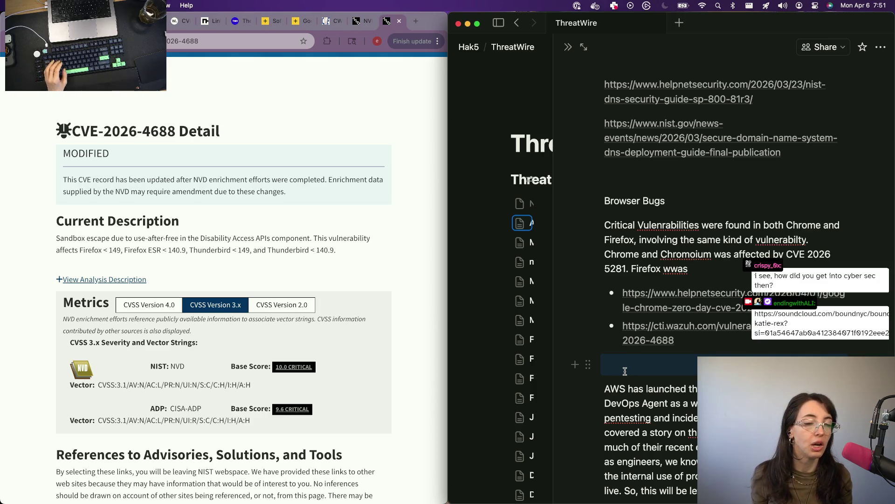
{"action": "key", "text": "Return"}
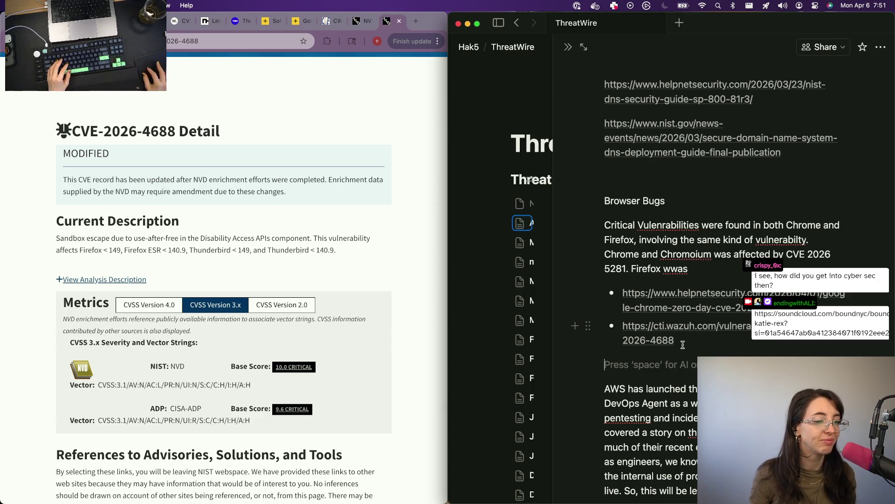
{"action": "left_click", "coordinate": [689, 269]}
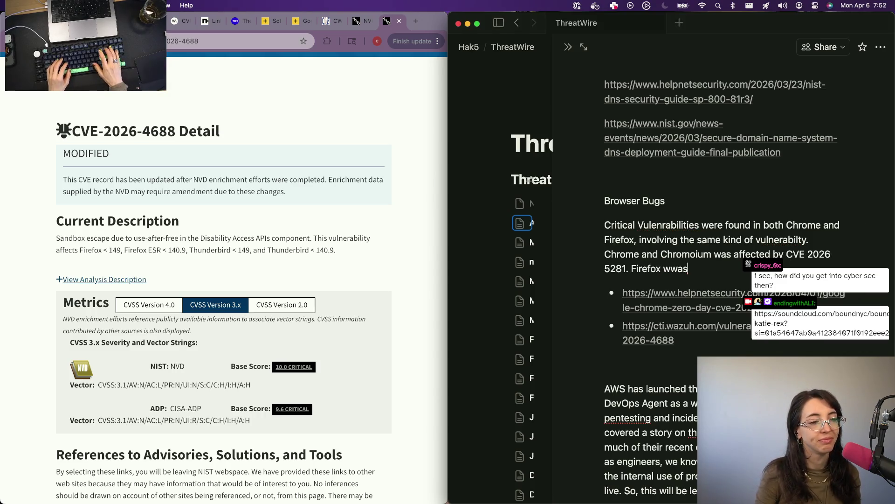
{"action": "key", "text": "BackSpace"}
{"action": "key", "text": "BackSpace"}
{"action": "key", "text": "BackSpace"}
{"action": "type", "text": "as aff"}
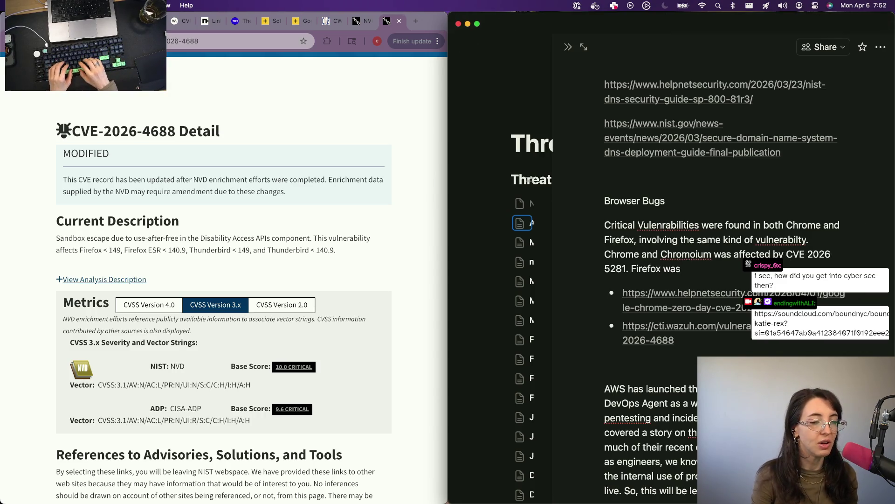
{"action": "type", "text": "ected by a"}
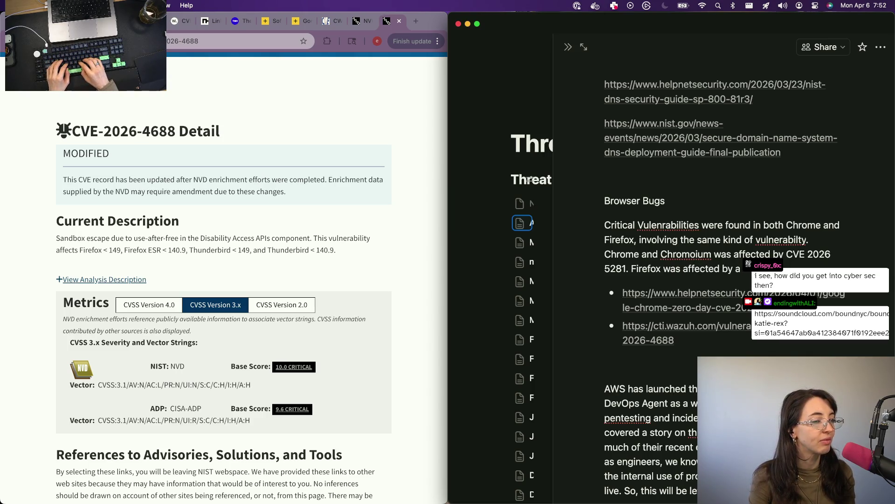
{"action": "key", "text": "BackSpace"}
{"action": "type", "text": "c"}
{"action": "key", "text": "BackSpace"}
{"action": "type", "text": "C"}
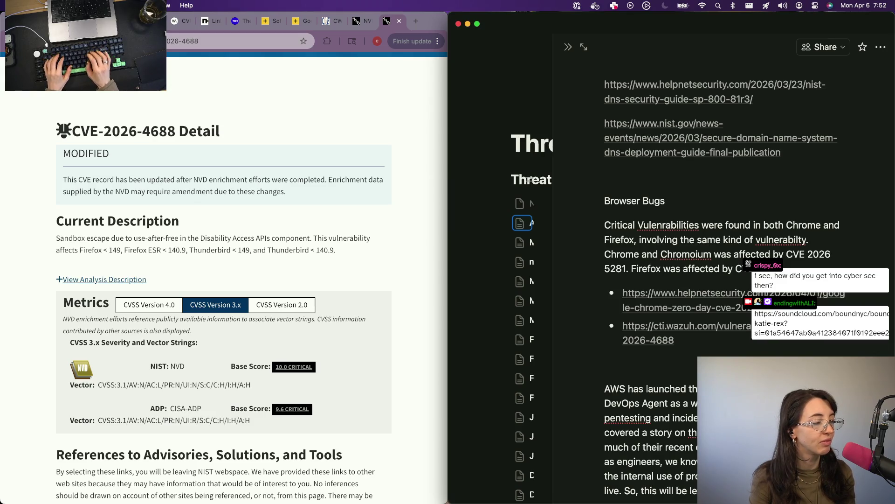
{"action": "type", "text": "VE 2026 4"}
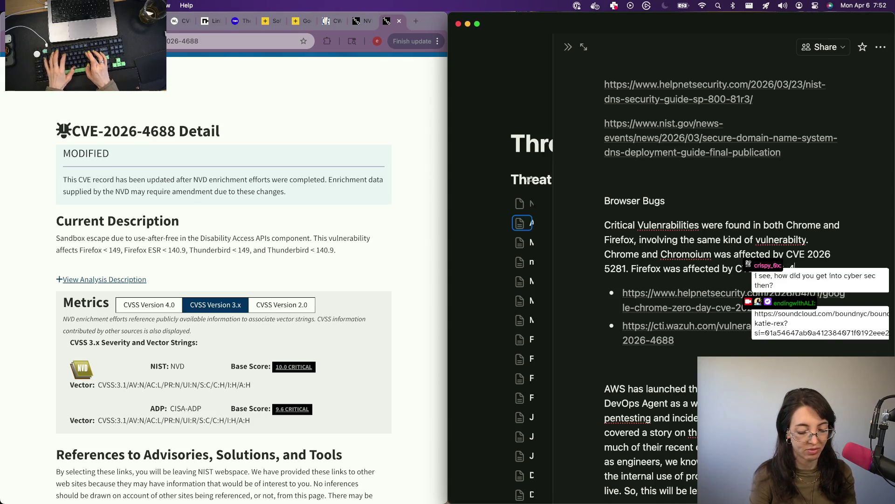
{"action": "type", "text": "688"}
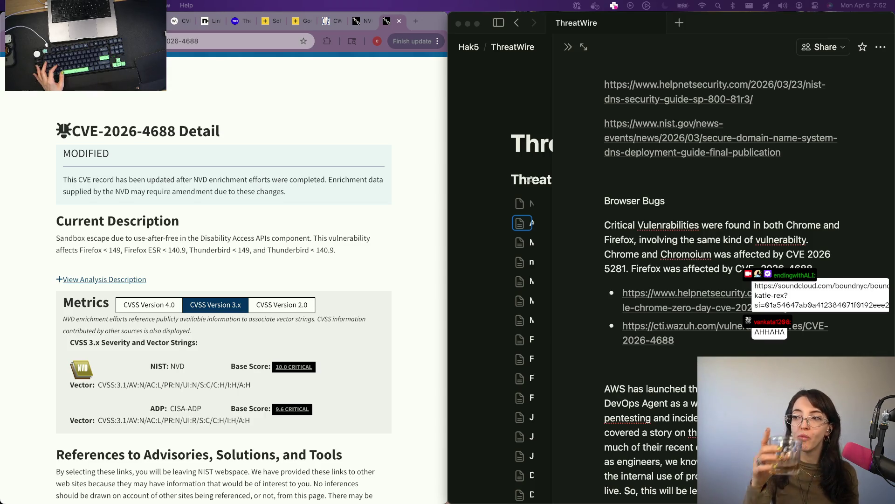
{"action": "left_click", "coordinate": [848, 319]}
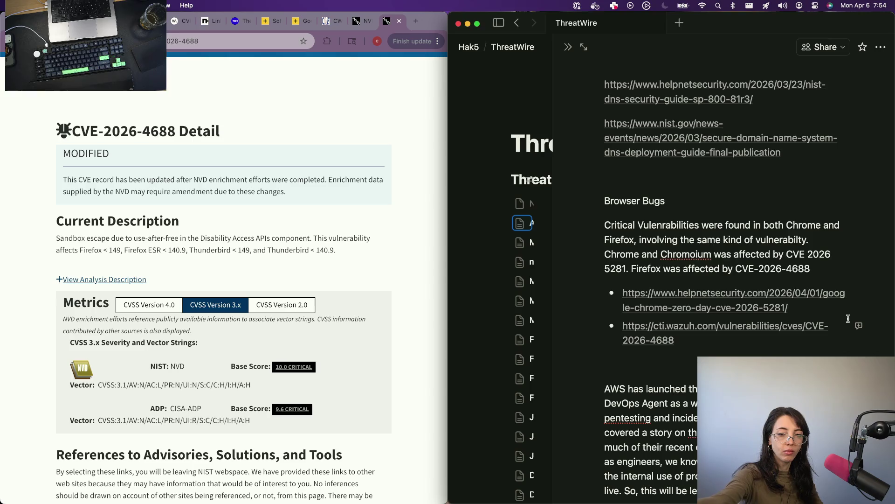
{"action": "mouse_move", "coordinate": [733, 300]}
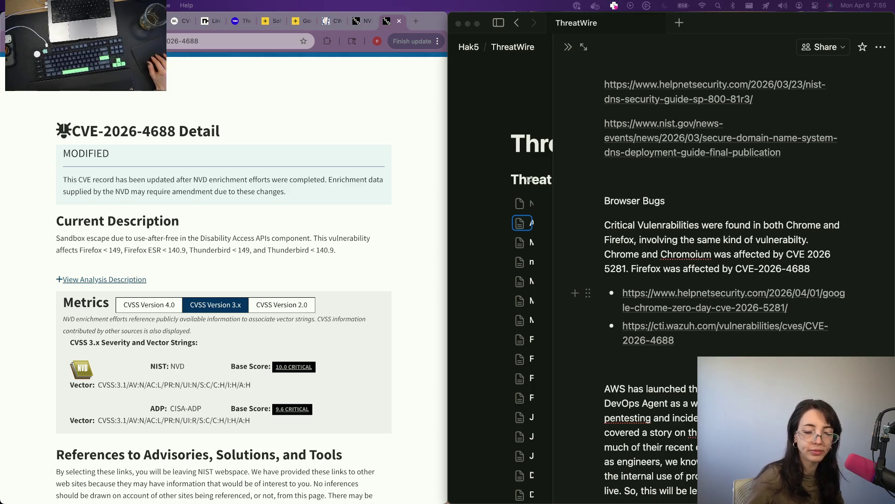
{"action": "scroll", "coordinate": [815, 179], "scroll_direction": "up", "scroll_amount": 10}
{"action": "scroll", "coordinate": [814, 179], "scroll_direction": "up", "scroll_amount": 3}
{"action": "scroll", "coordinate": [814, 180], "scroll_direction": "up", "scroll_amount": 5}
{"action": "scroll", "coordinate": [814, 179], "scroll_direction": "down", "scroll_amount": 5}
{"action": "scroll", "coordinate": [754, 256], "scroll_direction": "down", "scroll_amount": 1}
{"action": "scroll", "coordinate": [738, 292], "scroll_direction": "down", "scroll_amount": 3}
{"action": "scroll", "coordinate": [738, 292], "scroll_direction": "down", "scroll_amount": 1}
{"action": "scroll", "coordinate": [817, 345], "scroll_direction": "down", "scroll_amount": 2}
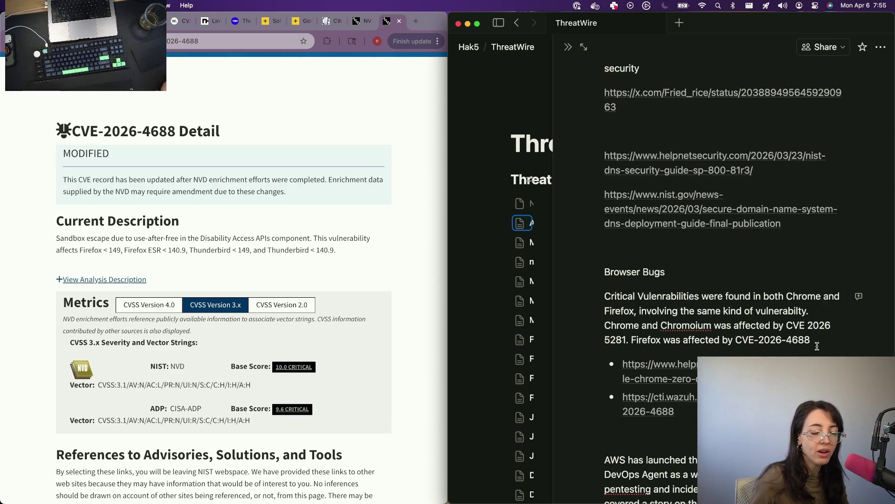
Insert before 'Firefox' that details are still obscure but it's a zero day affecting the browsers
{"action": "key", "text": "alt+Left"}
{"action": "key", "text": "alt+Left"}
{"action": "key", "text": "alt+Left"}
{"action": "key", "text": "alt+Left"}
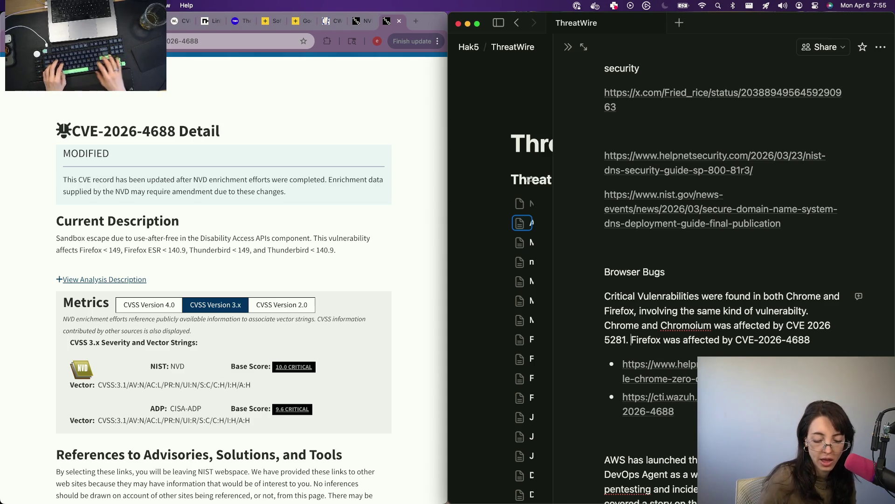
{"action": "type", "text": "The inform"}
{"action": "key", "text": "BackSpace"}
{"action": "key", "text": "BackSpace"}
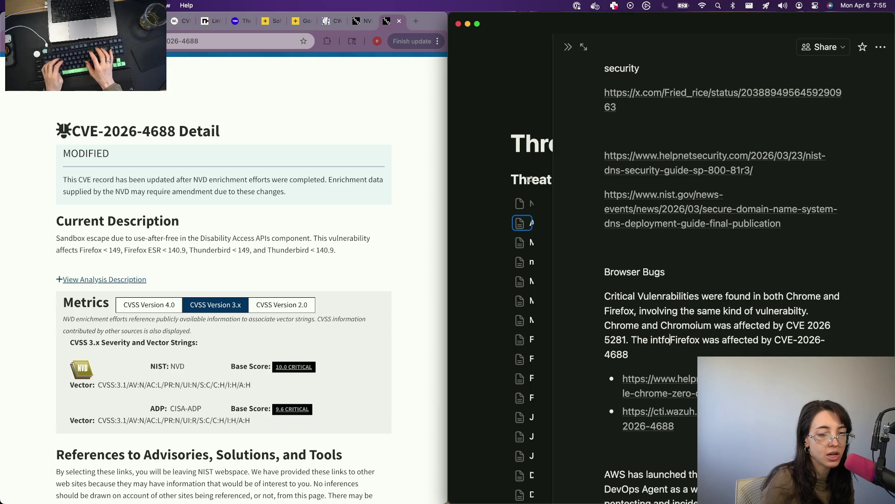
{"action": "key", "text": "BackSpace"}
{"action": "key", "text": "BackSpace"}
{"action": "key", "text": "BackSpace"}
{"action": "key", "text": "ctrl+z"}
{"action": "key", "text": "BackSpace"}
{"action": "key", "text": "BackSpace"}
{"action": "key", "text": "BackSpace"}
{"action": "type", "text": "details"}
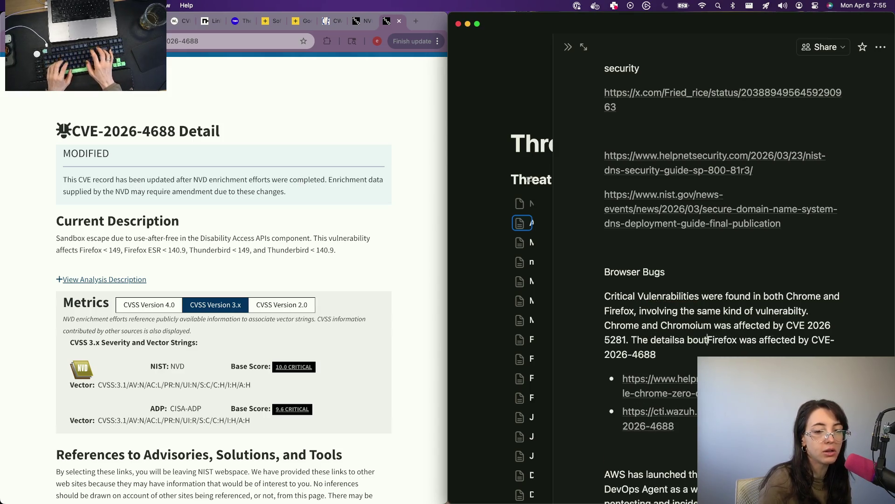
{"action": "type", "text": " about this vulnerabili"}
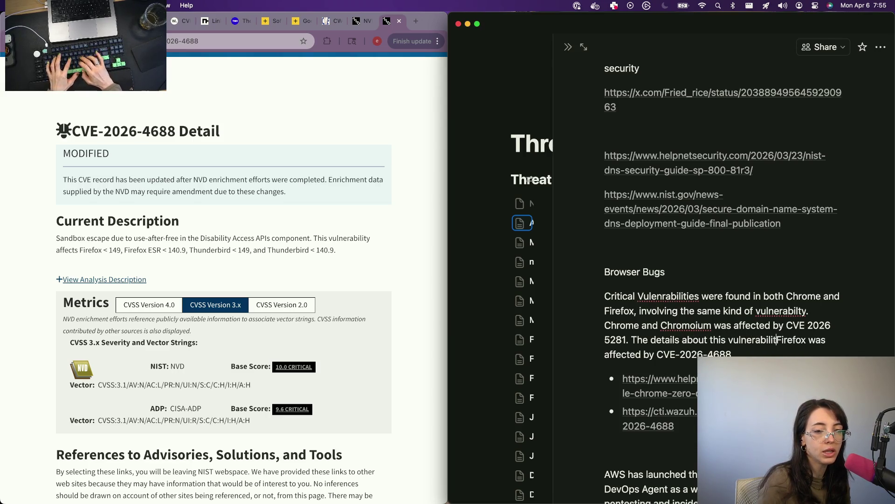
{"action": "type", "text": "re d"}
{"action": "type", "text": "ill "}
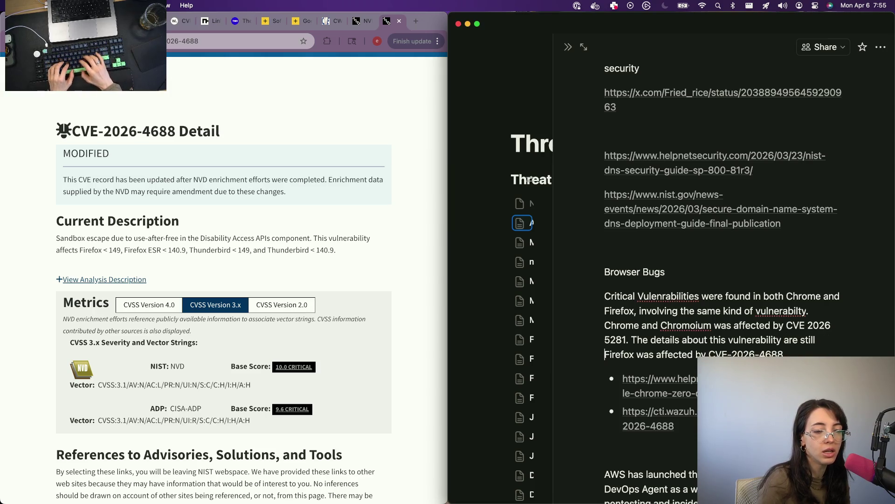
{"action": "type", "text": "obscure, but its a "}
{"action": "type", "text": "zero day that affects the"}
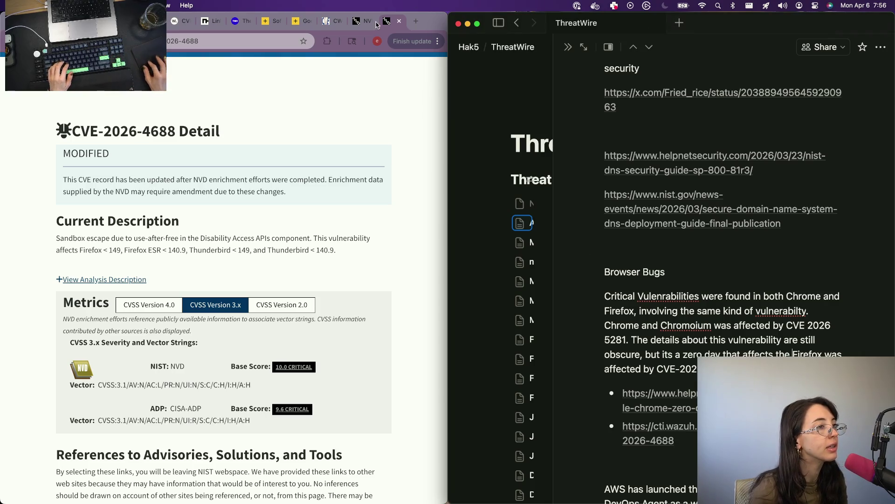
{"action": "left_click", "coordinate": [356, 22]}
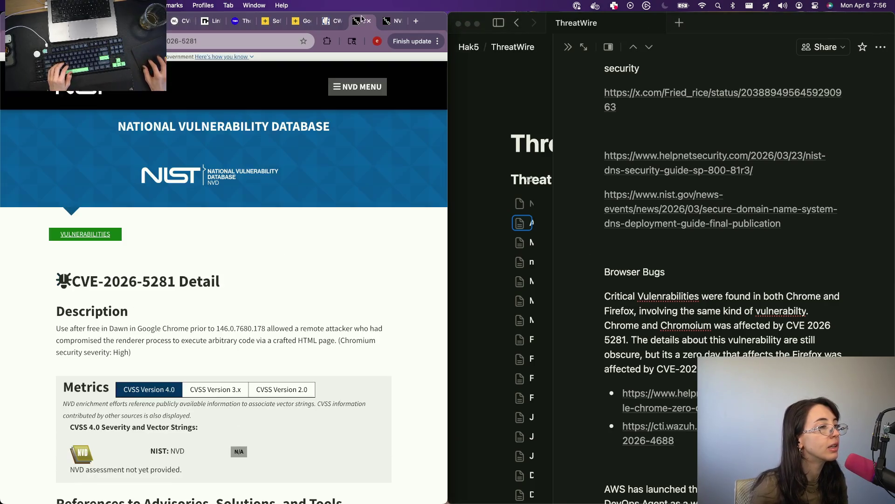
{"action": "scroll", "coordinate": [227, 312], "scroll_direction": "down", "scroll_amount": 2}
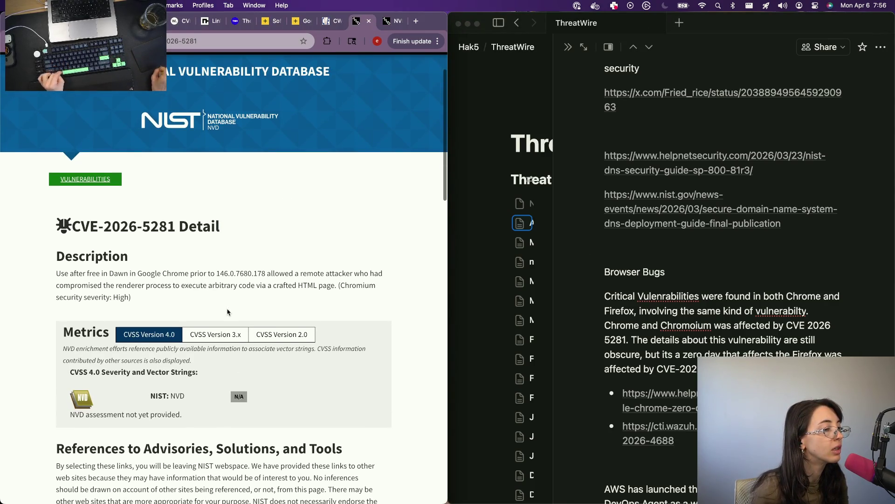
Replace 'obscure' with 'obfuscated' in the Browser Bugs paragraph, then return to the Help Net Security zero-day article
{"action": "double_click", "coordinate": [624, 355]}
{"action": "type", "text": "obfuscated"}
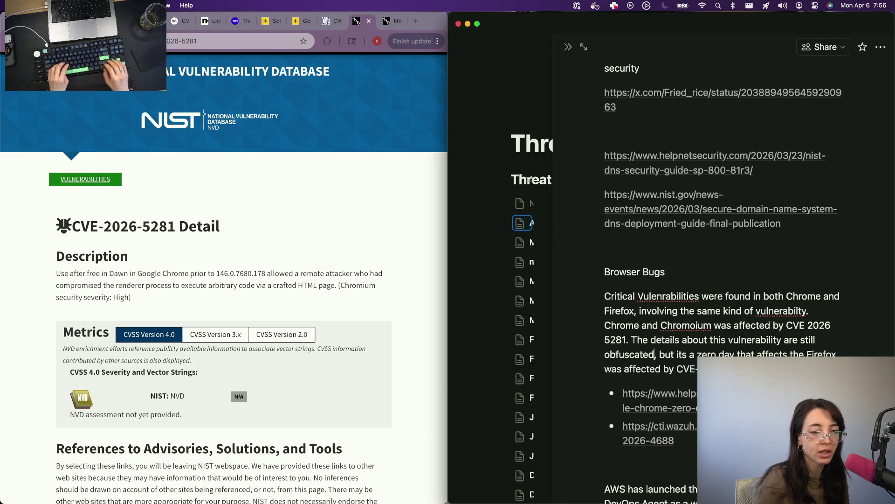
{"action": "key", "text": "alt+Right"}
{"action": "key", "text": "alt+Right"}
{"action": "key", "text": "alt+Right"}
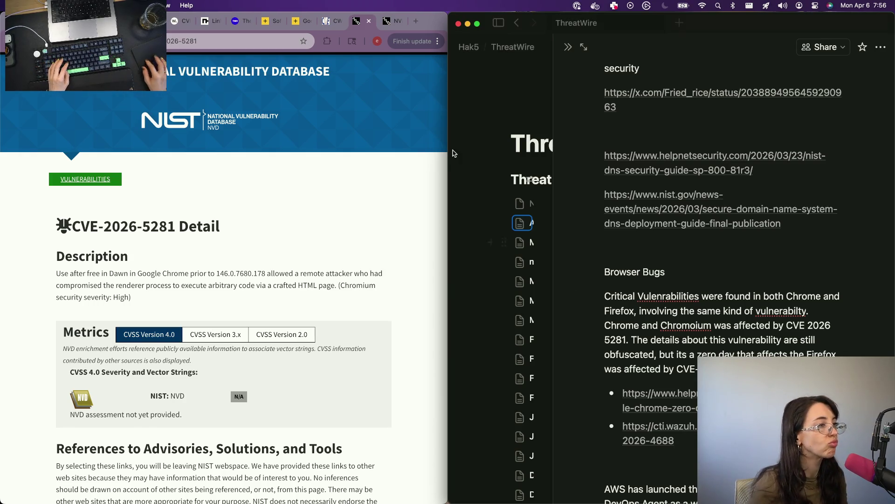
{"action": "left_click", "coordinate": [329, 22]}
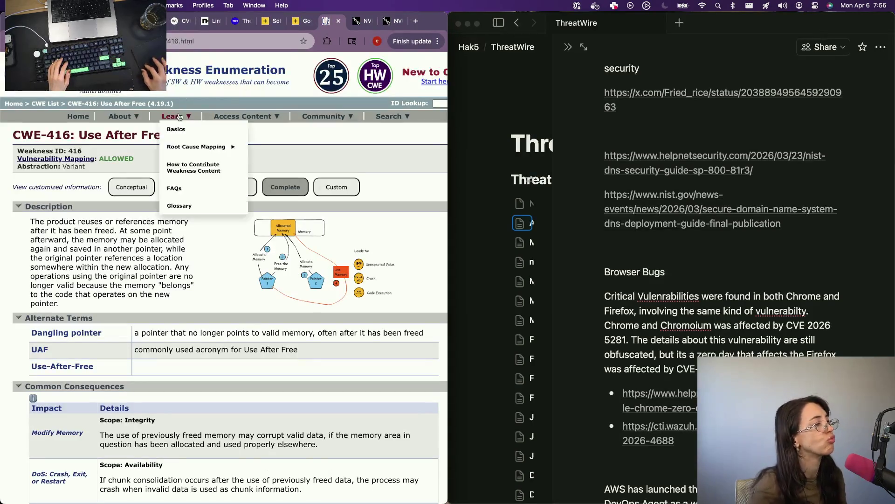
{"action": "left_click", "coordinate": [270, 23]}
{"action": "left_click", "coordinate": [299, 28]}
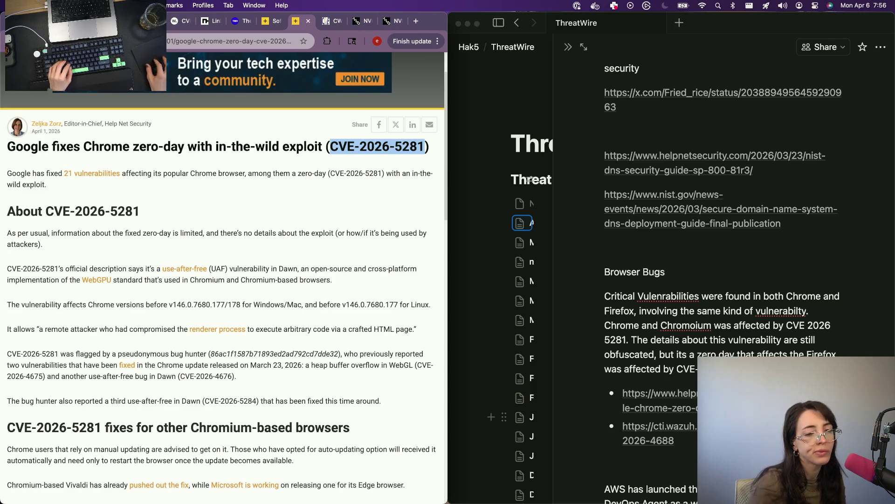
Write the Firefox CVE-2026-4688 sentence, quoting "use after free" and removing stray words
{"action": "left_click", "coordinate": [651, 356]}
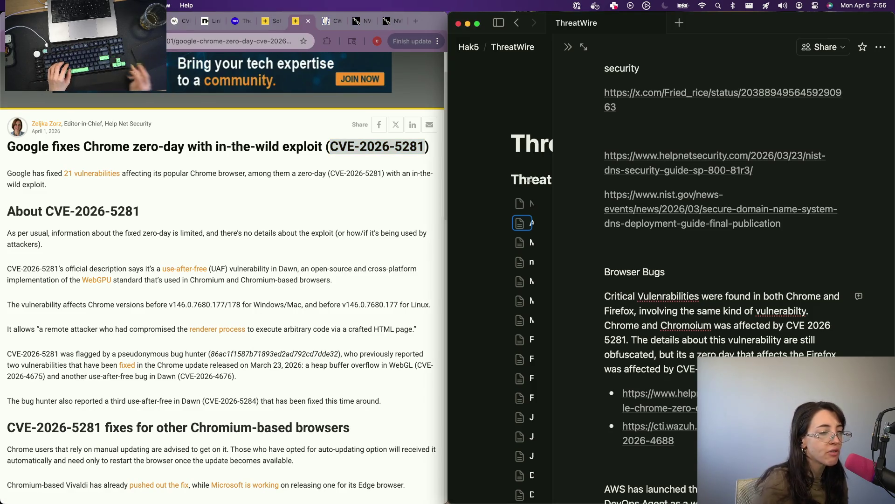
{"action": "type", "text": "Dawn the opensource "}
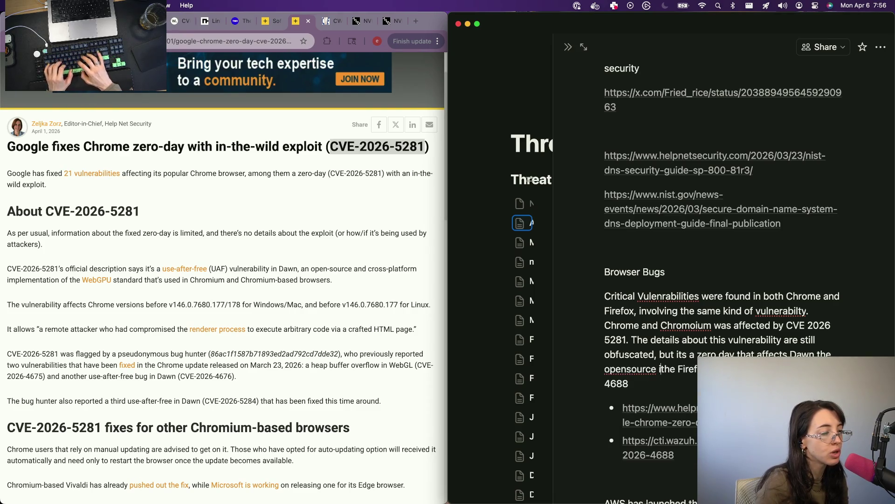
{"action": "type", "text": "mplemen"}
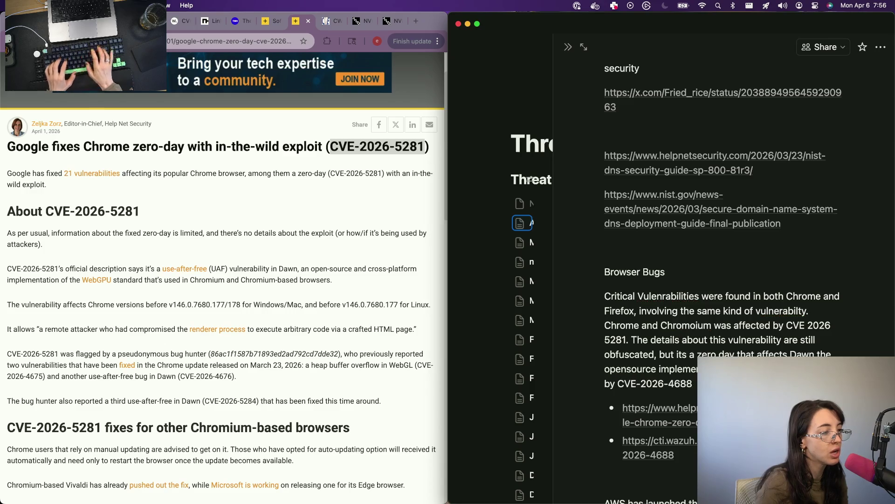
{"action": "type", "text": "affected "}
{"action": "type", "text": "was"}
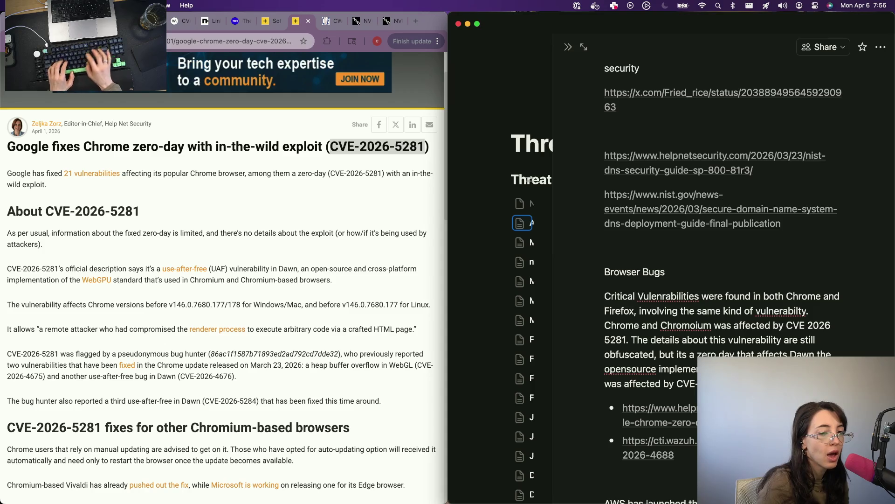
{"action": "left_click", "coordinate": [754, 354]}
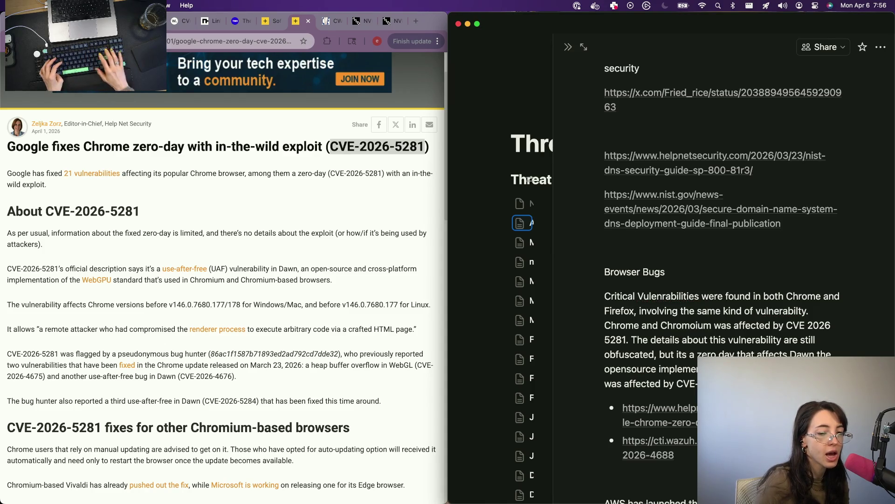
{"action": "key", "text": "BackSpace"}
{"action": "key", "text": "BackSpace"}
{"action": "key", "text": "BackSpace"}
{"action": "type", "text": "free after use"}
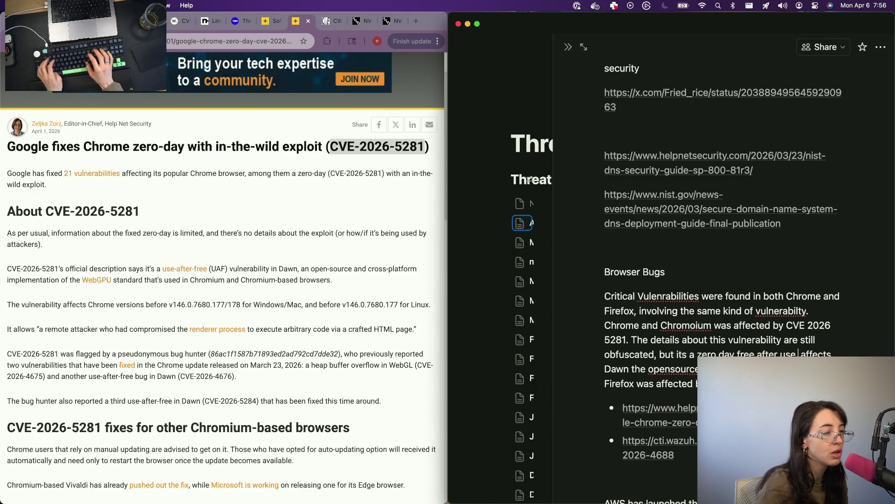
{"action": "key", "text": "alt+BackSpace"}
{"action": "key", "text": "alt+BackSpace"}
{"action": "key", "text": "alt+BackSpace"}
{"action": "type", "text": "use after free vulnerability that"}
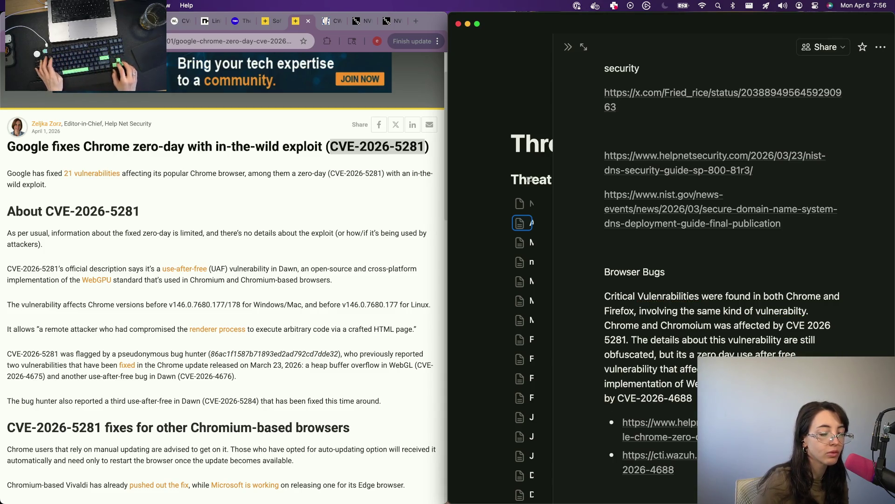
{"action": "key", "text": "BackSpace"}
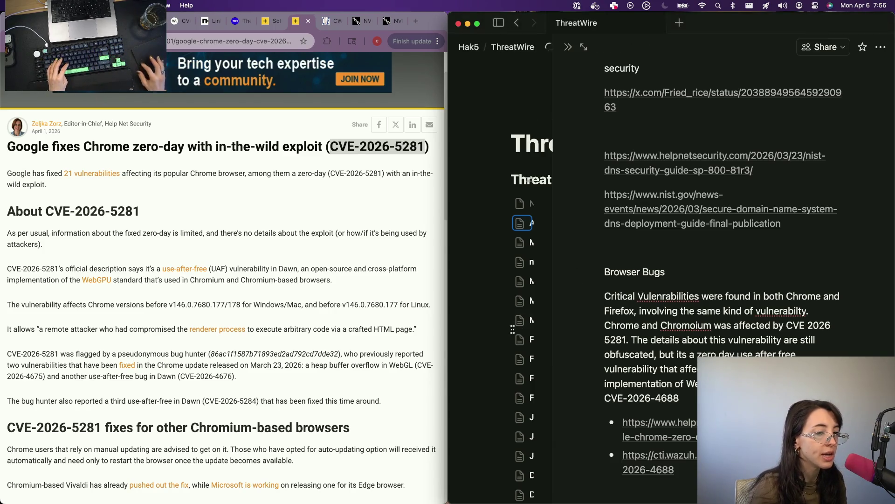
List the Help Net Security and Wazuh source links beneath the paragraph, then move to the NVD tab
{"action": "key", "text": "super+Tab"}
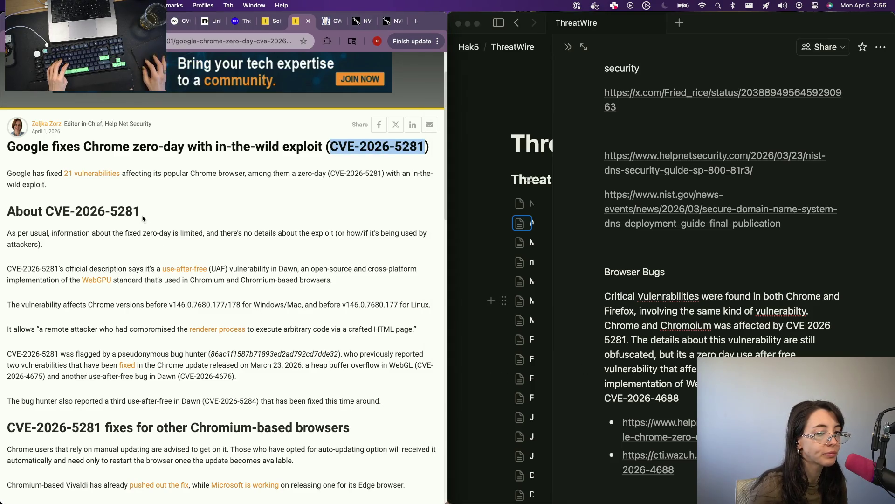
{"action": "key", "text": "super+Tab"}
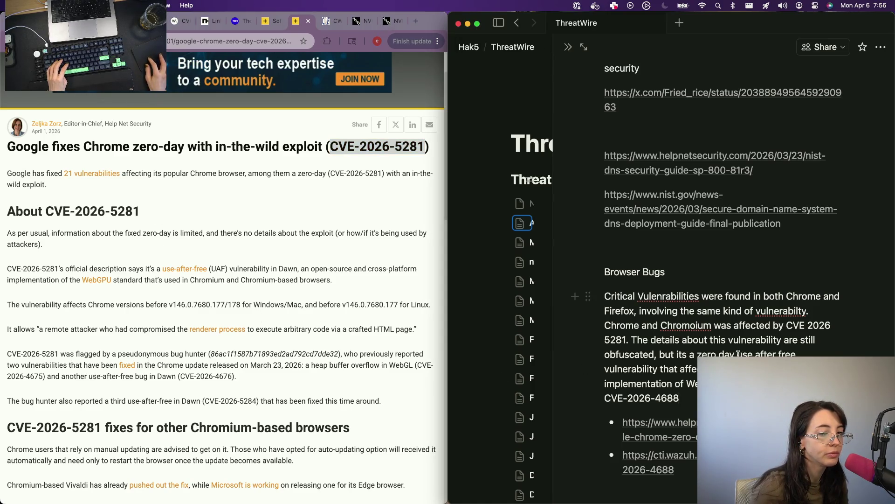
{"action": "type", "text": "\""}
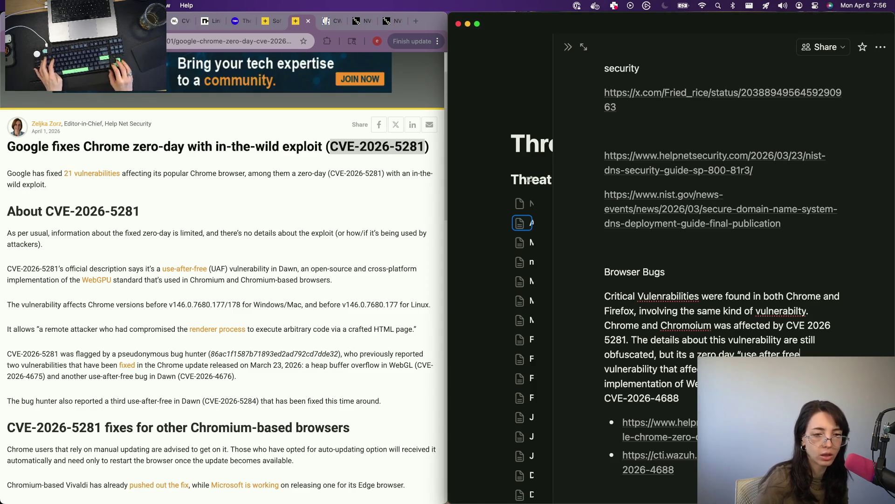
{"action": "key", "text": "super+Tab"}
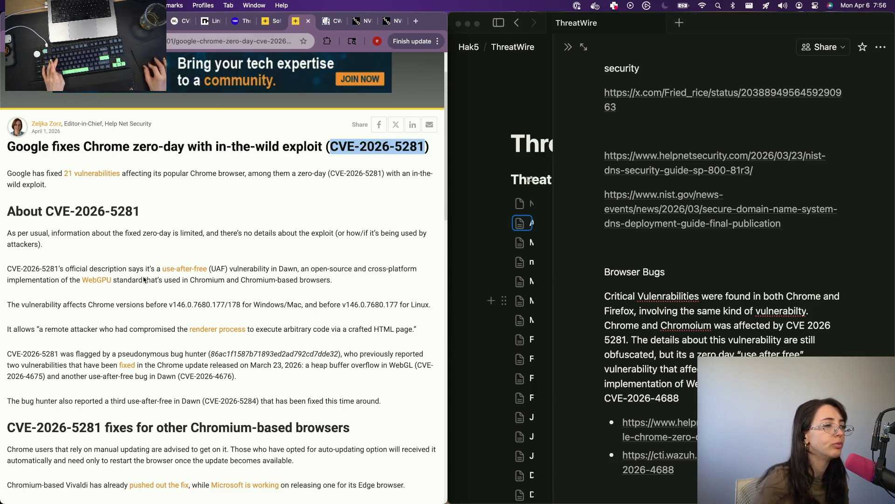
{"action": "key", "text": "ctrl+Tab"}
{"action": "key", "text": "ctrl+Tab"}
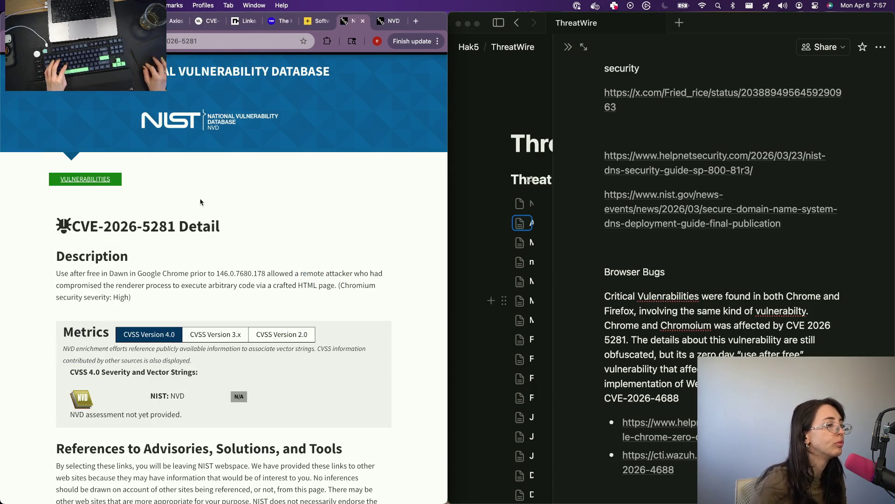
{"action": "scroll", "coordinate": [189, 180], "scroll_direction": "down", "scroll_amount": 3}
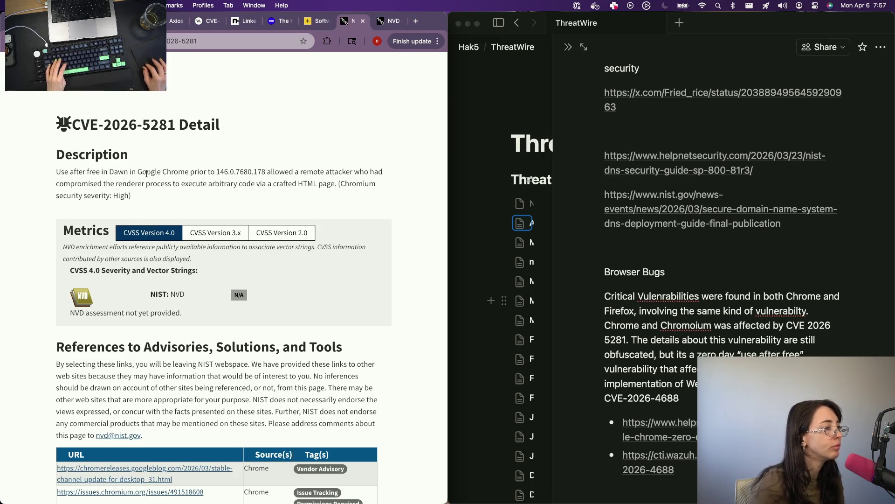
Add the NVD URL for CVE-2026-5281 as a third bulleted source link under Browser Bugs
{"action": "left_click", "coordinate": [200, 47]}
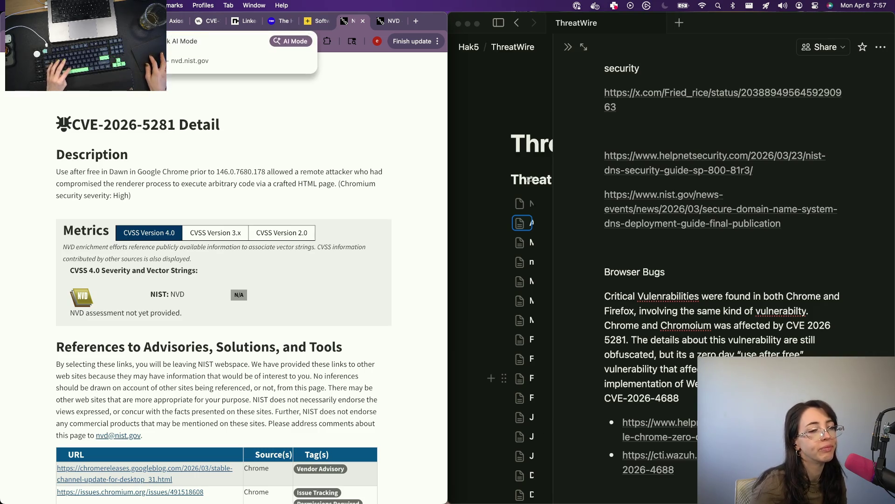
{"action": "key", "text": "super+Tab"}
{"action": "scroll", "coordinate": [700, 280], "scroll_direction": "down", "scroll_amount": 3}
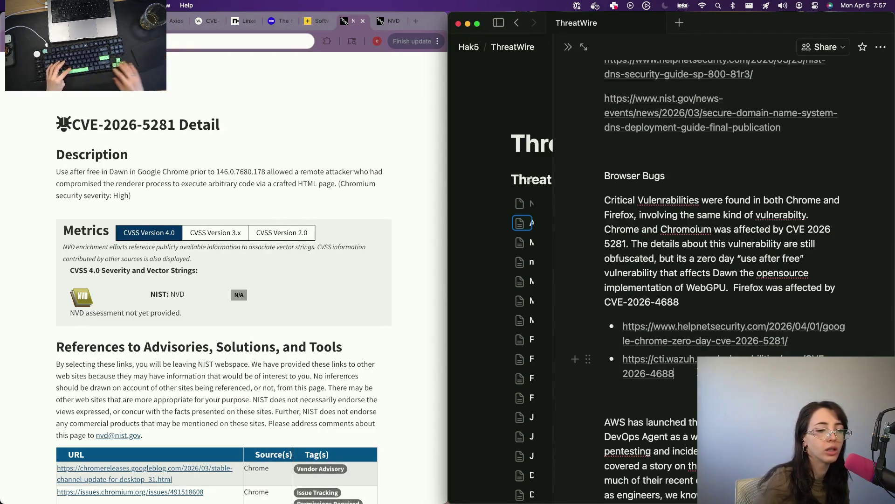
{"action": "key", "text": "Return"}
{"action": "key", "text": "super+v"}
{"action": "left_click", "coordinate": [732, 287]}
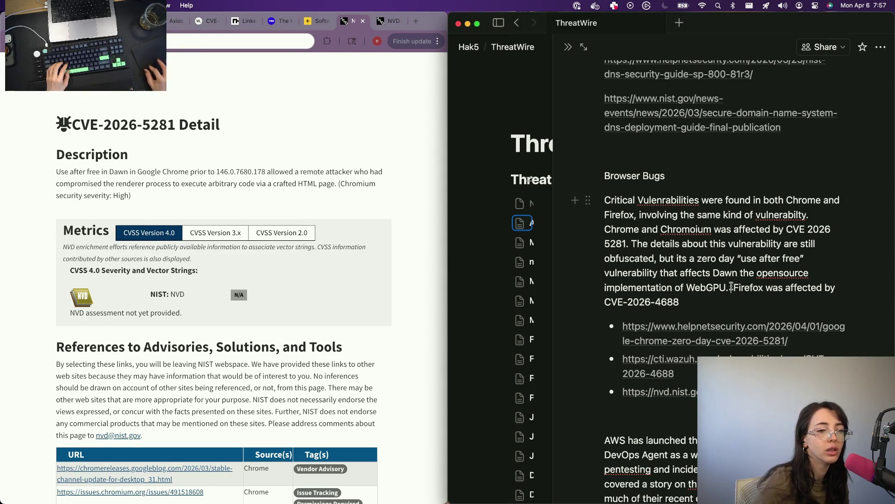
{"action": "type", "text": "According "}
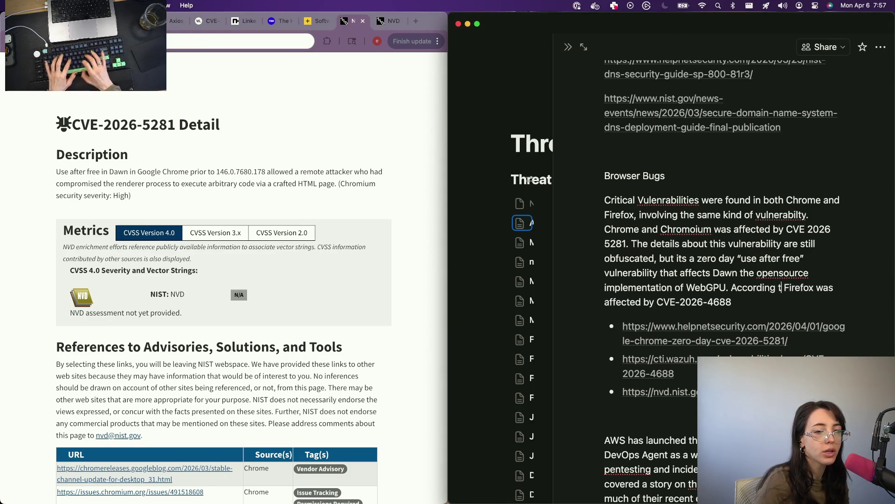
{"action": "type", "text": "to the NIST"}
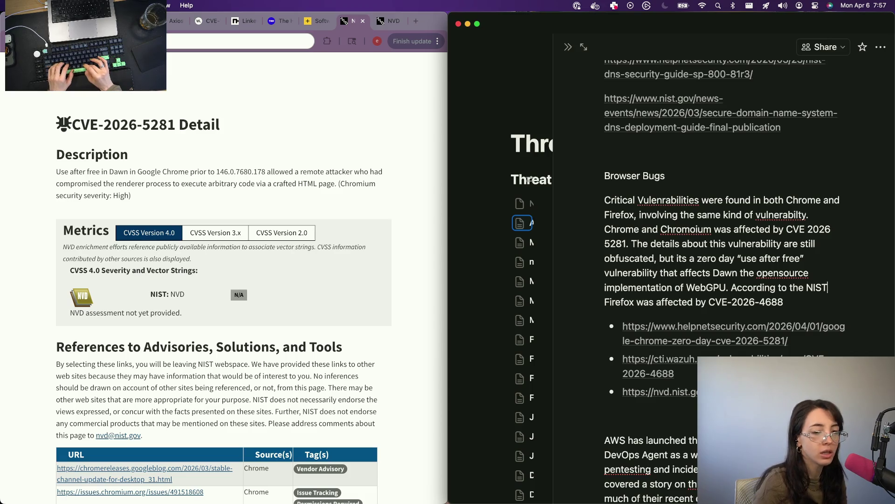
{"action": "type", "text": ", the vulenrbi"}
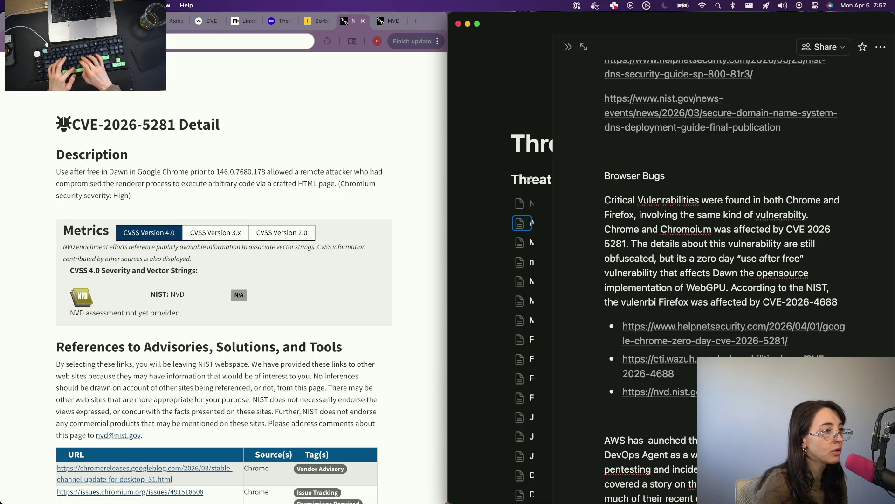
{"action": "type", "text": "lity could be utilized by hackers t"}
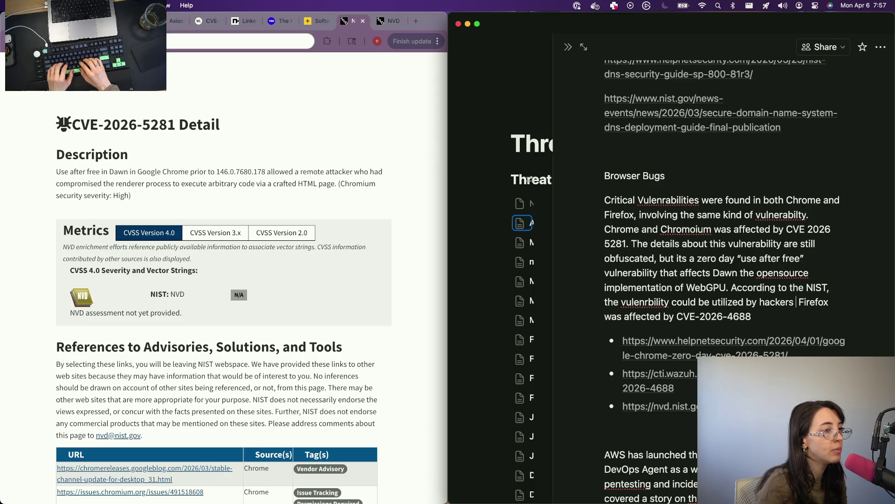
{"action": "type", "text": "o compr"}
{"action": "type", "text": "omi"}
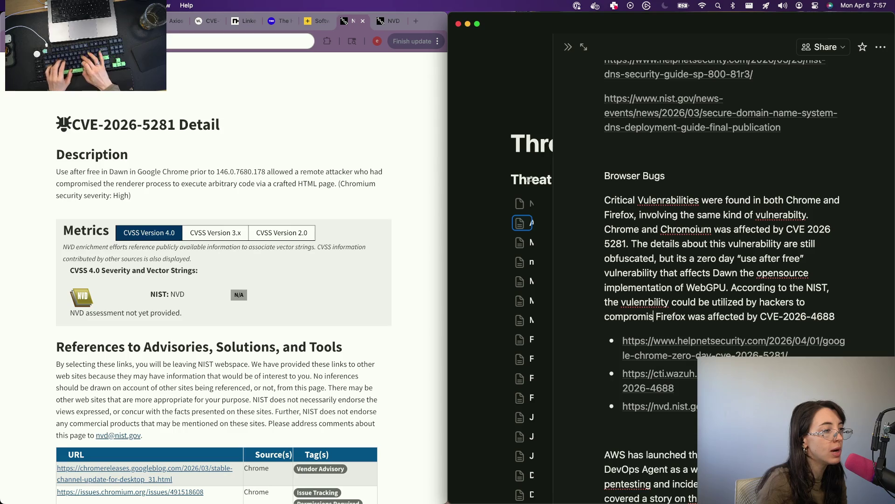
{"action": "type", "text": "se the renderer "}
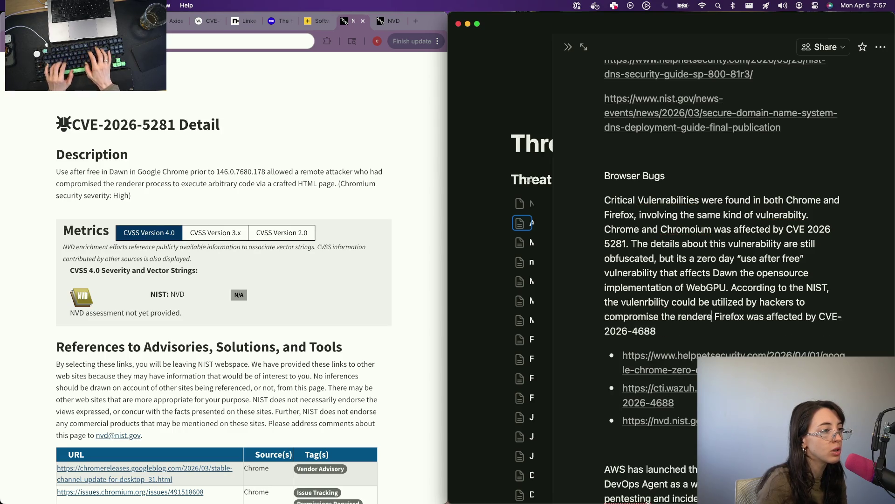
{"action": "type", "text": "process and a"}
Insert NIST's renderer-compromise-via-crafted-HTML sentence and split the Firefox and Chrome sentences into their own paragraphs
{"action": "key", "text": "BackSpace"}
{"action": "key", "text": "BackSpace"}
{"action": "key", "text": "BackSpace"}
{"action": "key", "text": "BackSpace"}
{"action": "key", "text": "BackSpace"}
{"action": "type", "text": "via artibr"}
{"action": "key", "text": "BackSpace"}
{"action": "key", "text": "BackSpace"}
{"action": "key", "text": "BackSpace"}
{"action": "key", "text": "BackSpace"}
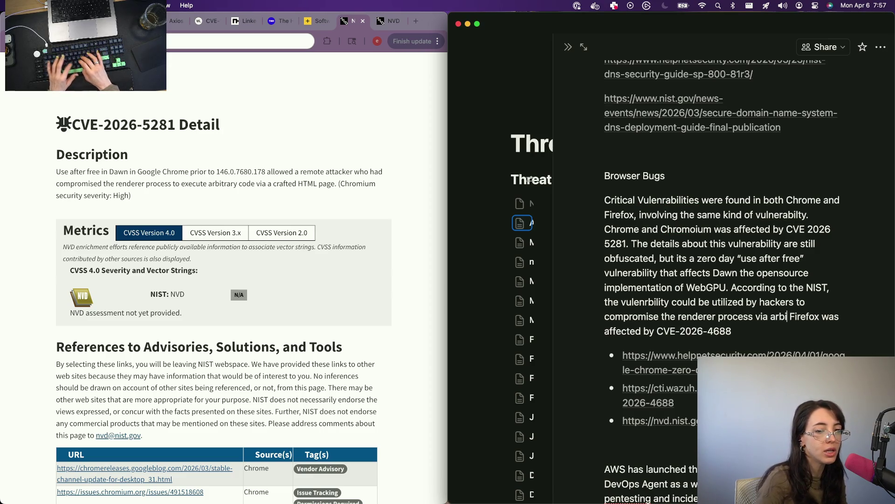
{"action": "type", "text": "bitrary code in a well crafted HTML page."}
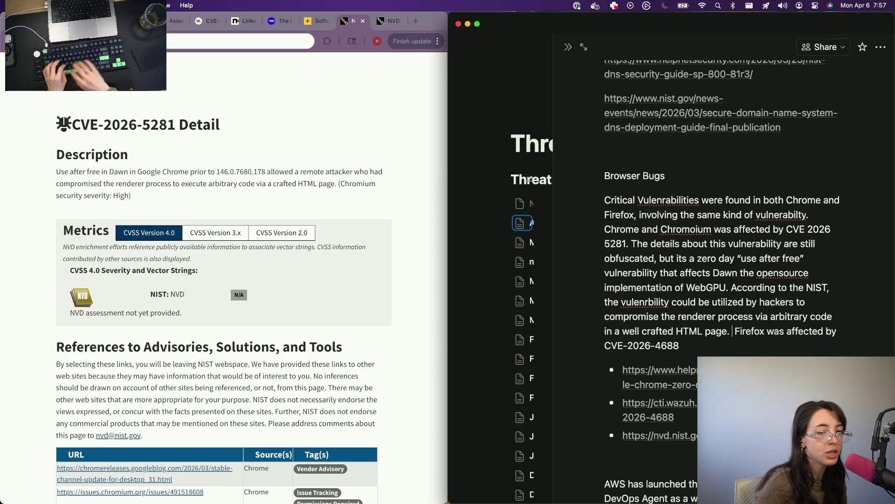
{"action": "key", "text": "Return"}
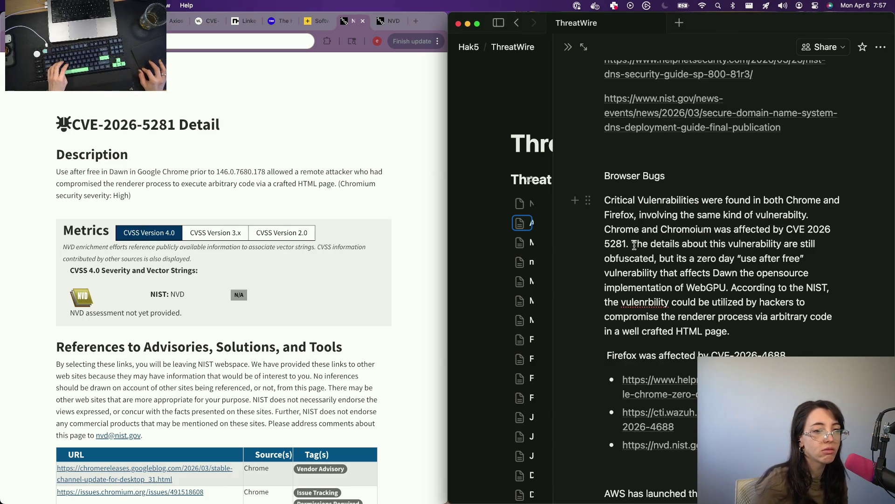
{"action": "left_click", "coordinate": [605, 229]}
{"action": "key", "text": "Return"}
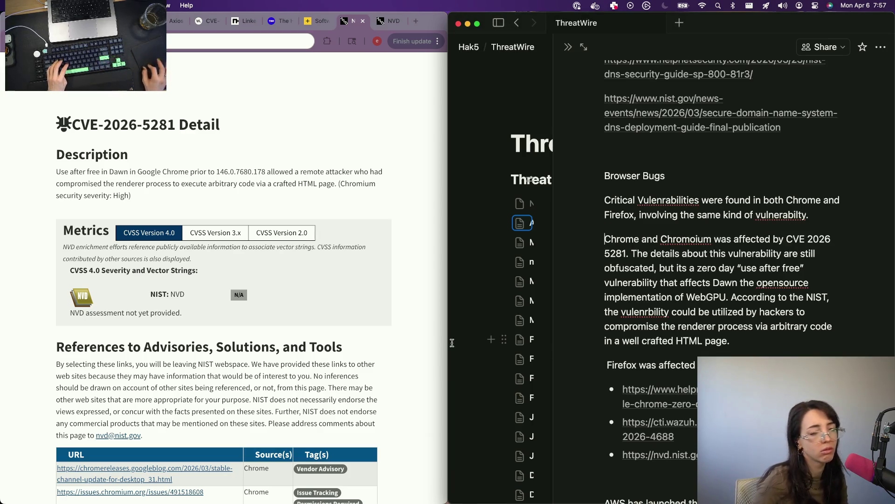
Close the CVE-2026-5281 tab and append 'and was given a cvss score of a ten.' to the Firefox line
{"action": "left_click", "coordinate": [90, 214]}
{"action": "key", "text": "super+w"}
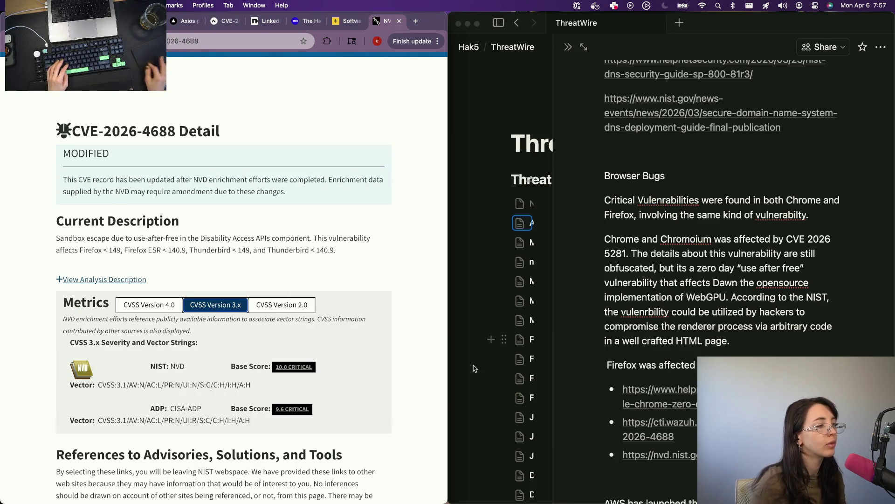
{"action": "scroll", "coordinate": [819, 276], "scroll_direction": "down", "scroll_amount": 2}
{"action": "scroll", "coordinate": [819, 276], "scroll_direction": "down", "scroll_amount": 2}
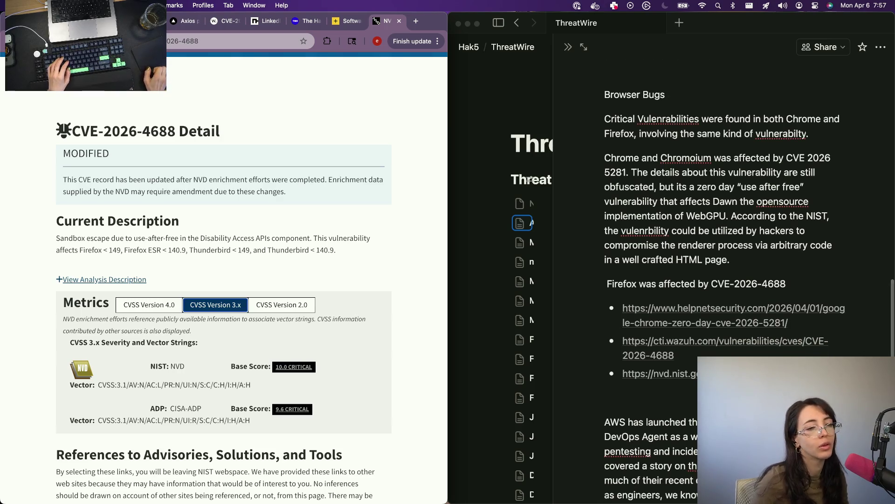
{"action": "left_click", "coordinate": [819, 276]}
{"action": "type", "text": ", was given a NIST"}
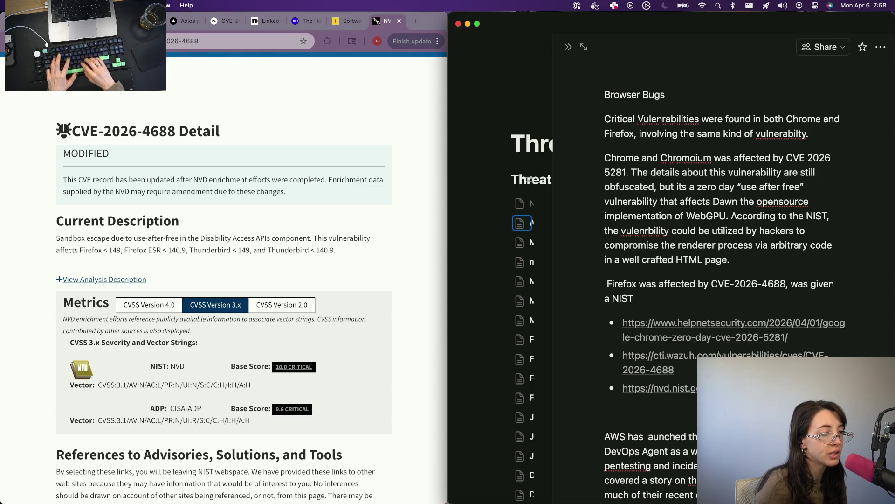
{"action": "key", "text": "BackSpace"}
{"action": "key", "text": "BackSpace"}
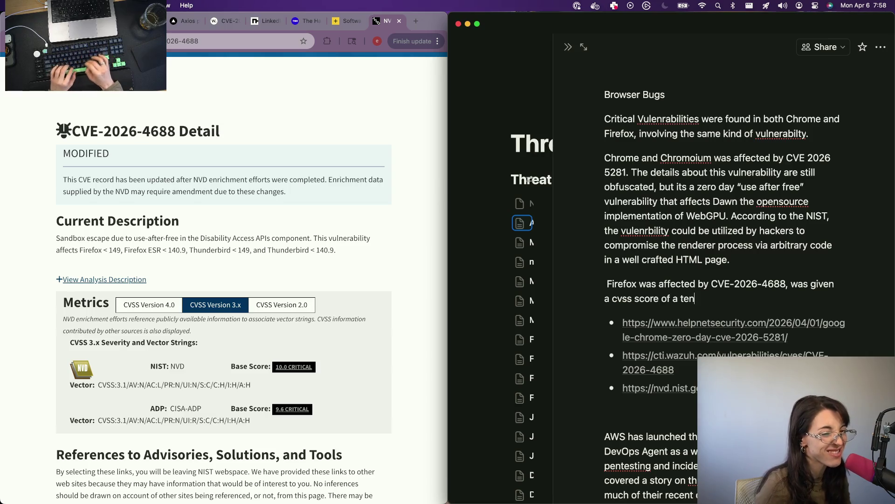
{"action": "type", "text": ","}
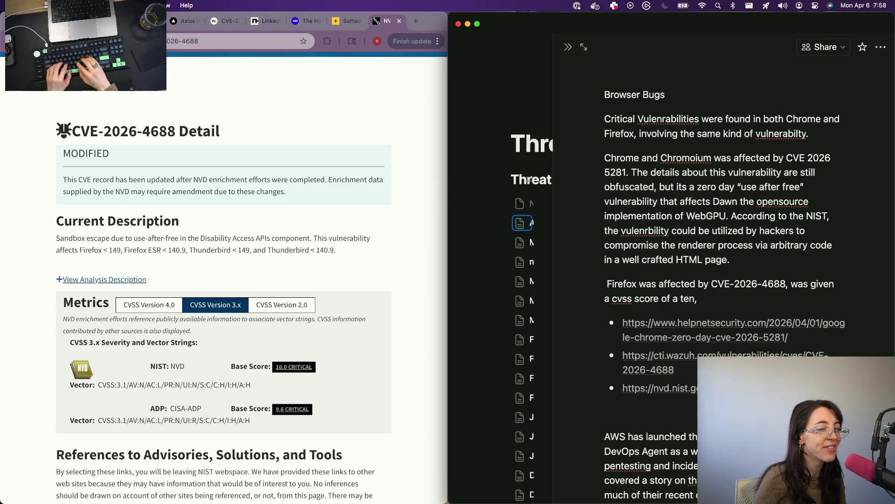
{"action": "key", "text": "BackSpace"}
{"action": "key", "text": "BackSpace"}
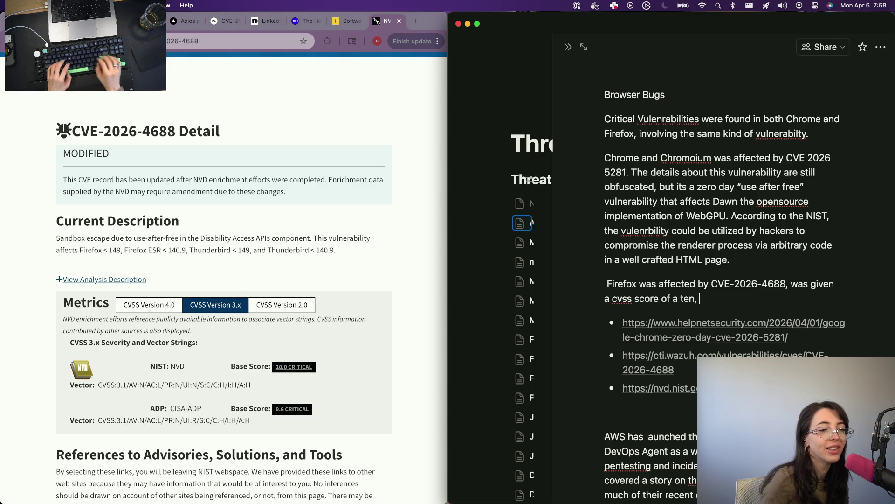
{"action": "type", "text": "."}
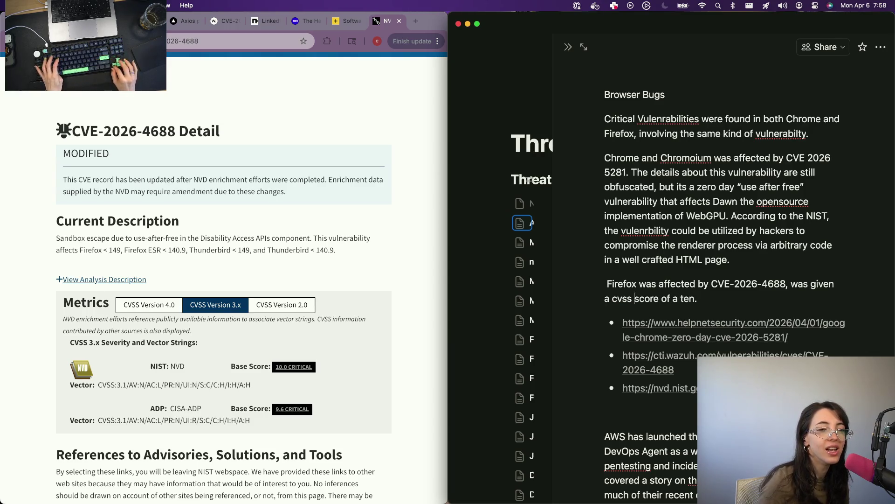
Delete the comma after CVE-2026-4688 and begin the sandbox-escape wording about the disability access API
{"action": "left_click", "coordinate": [788, 285]}
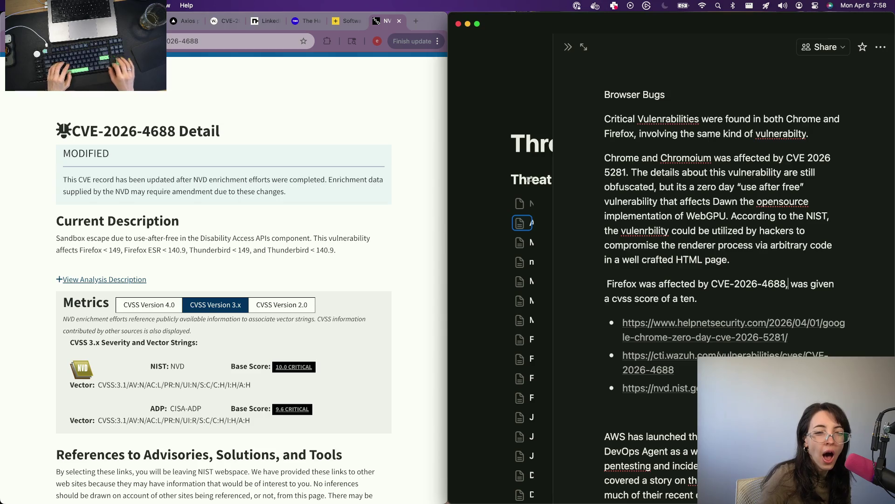
{"action": "key", "text": "BackSpace"}
{"action": "type", "text": "and"}
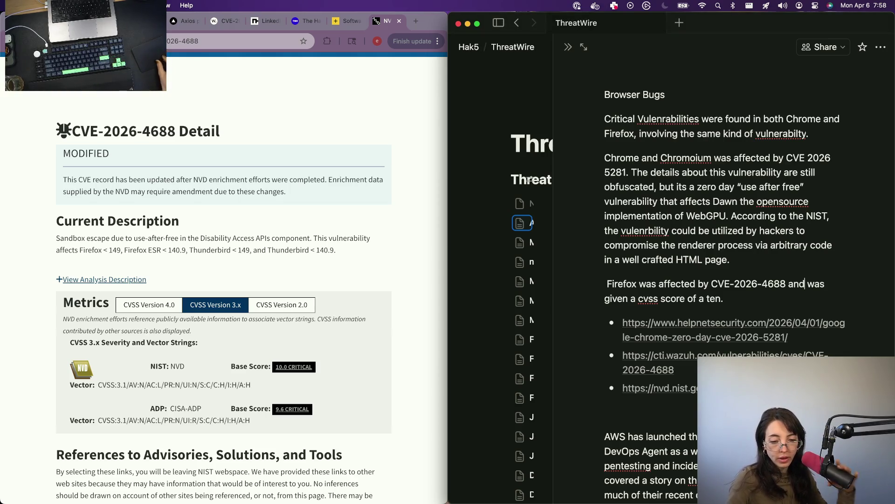
{"action": "key", "text": "super+Tab"}
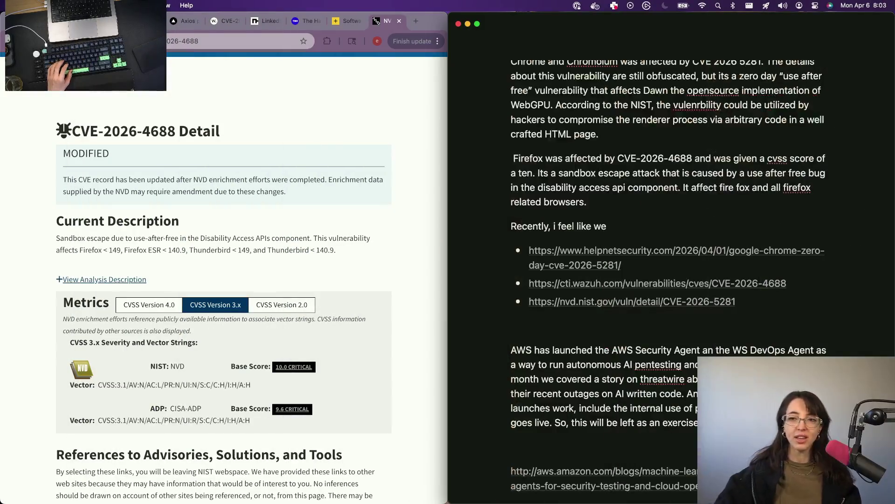
{"action": "type", "text": "w"}
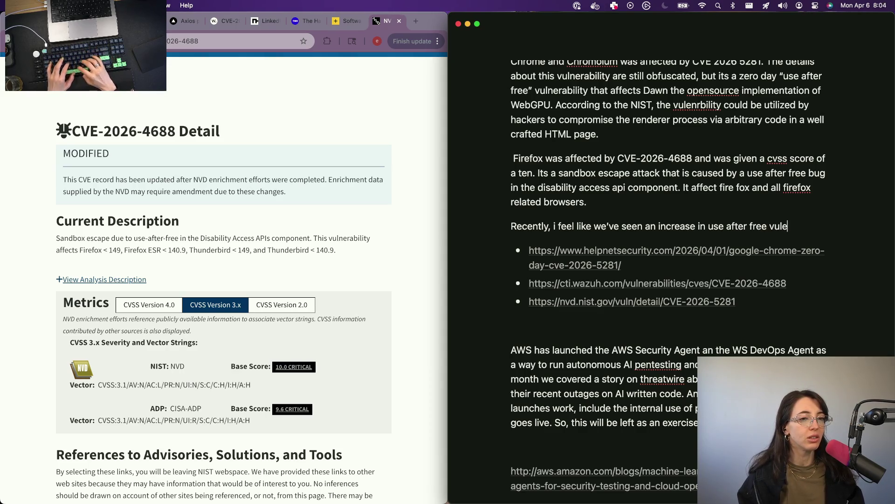
{"action": "type", "text": "in teh"}
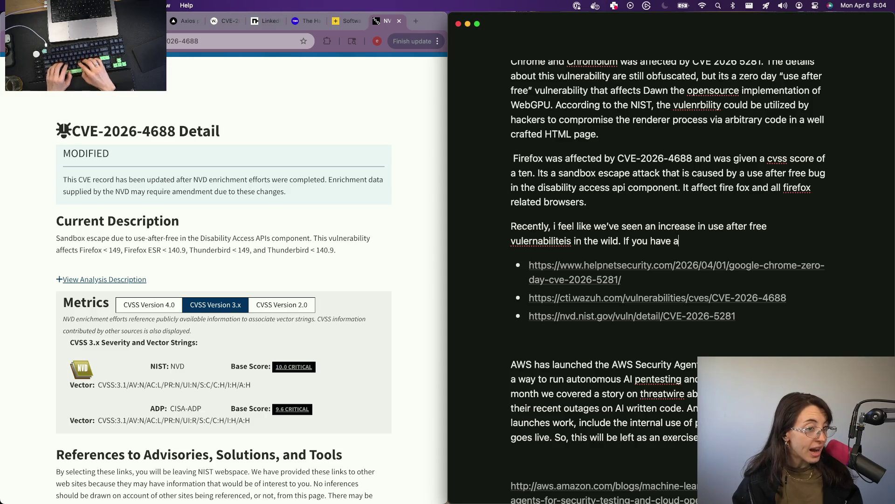
{"action": "type", "text": "aused"}
{"action": "type", "text": "c"}
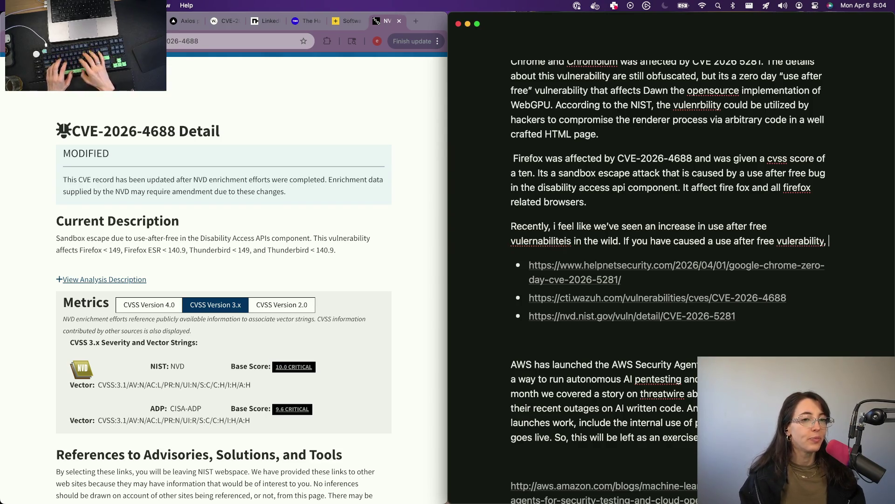
{"action": "type", "text": " tell me what you learned from it. As a software engineer, what should"}
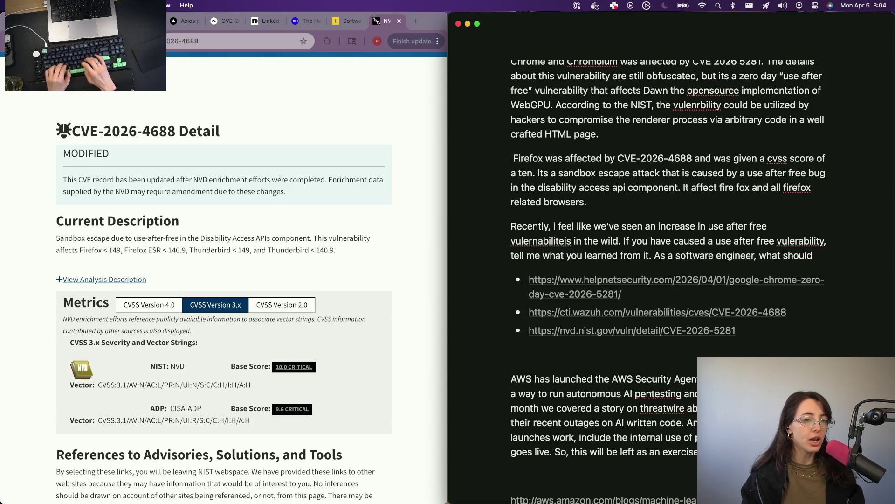
Extend the Recently paragraph inviting use-after-free lessons, ending 'nor have i been taught the praxis', then start a new tab
{"action": "key", "text": "BackSpace"}
{"action": "key", "text": "BackSpace"}
{"action": "key", "text": "BackSpace"}
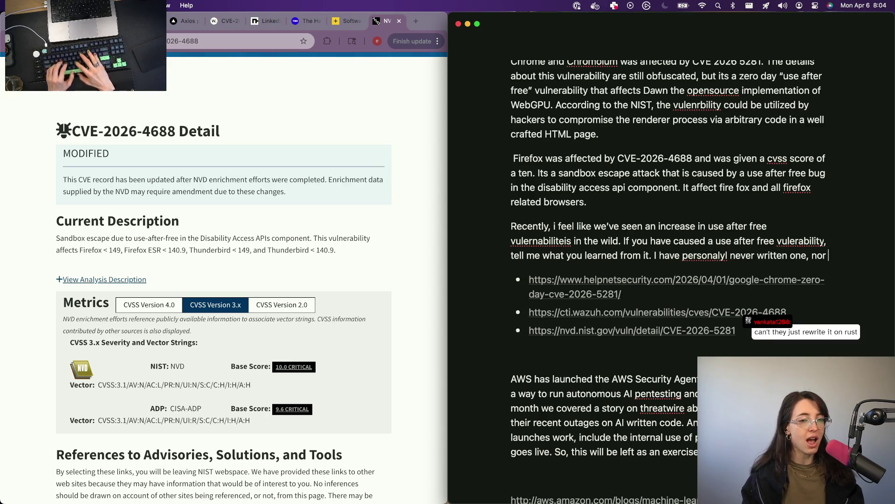
{"action": "type", "text": "have i been taught the par"}
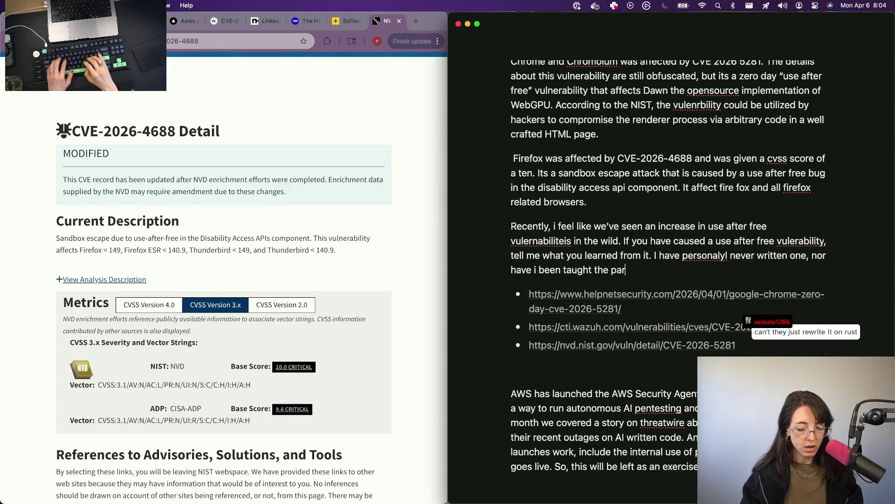
{"action": "key", "text": "BackSpace"}
{"action": "key", "text": "BackSpace"}
{"action": "key", "text": "BackSpace"}
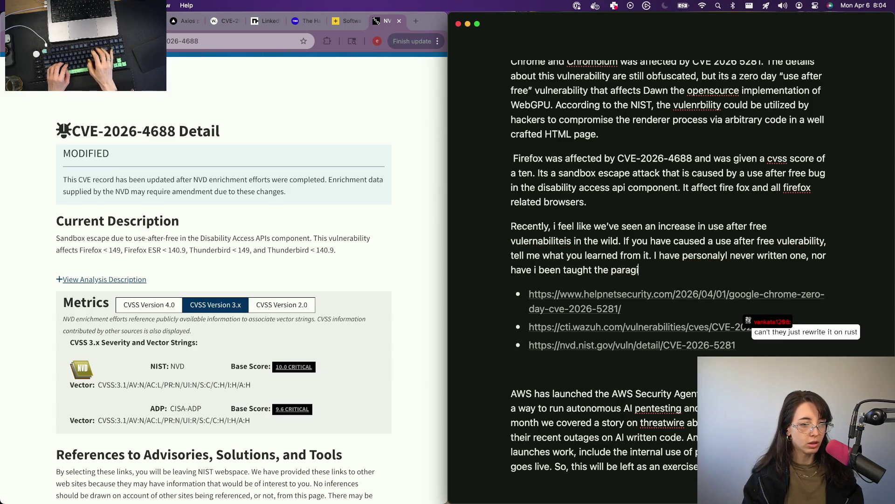
{"action": "type", "text": "praxis"}
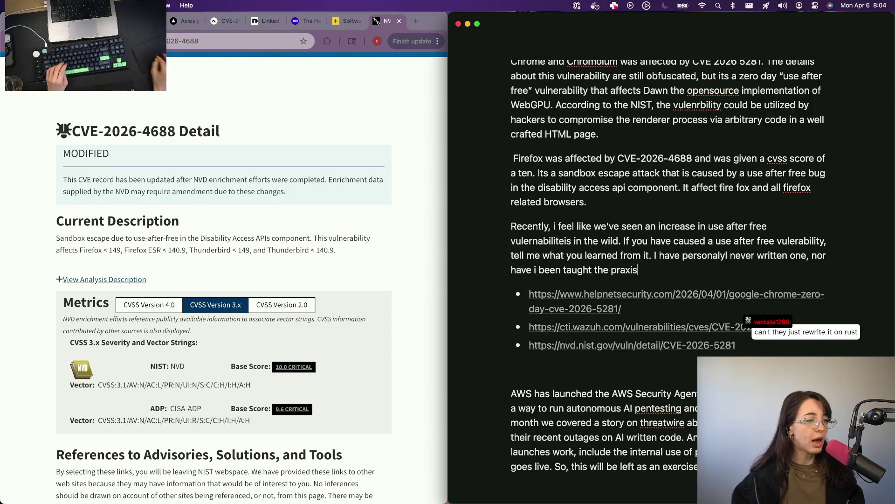
{"action": "left_click", "coordinate": [76, 120]}
{"action": "key", "text": "super+t"}
{"action": "type", "text": "ine praxis"}
Search Google for 'define praxis' and return to the Notion paragraph
{"action": "key", "text": "Return"}
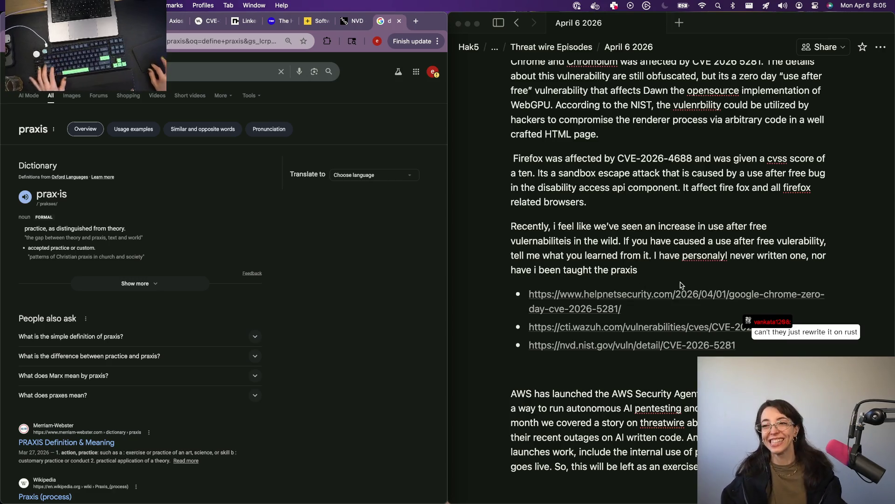
{"action": "left_click", "coordinate": [706, 274]}
{"action": "type", "text": "of preventing them. What did ty"}
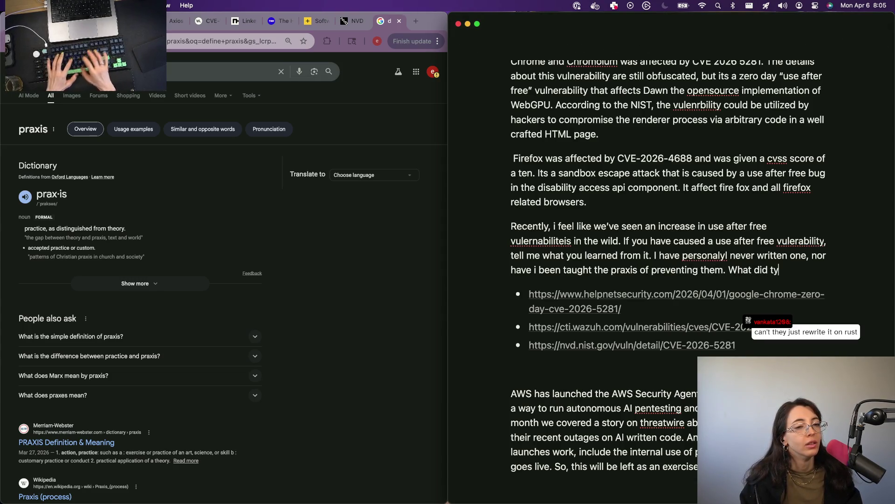
{"action": "type", "text": "at launguag"}
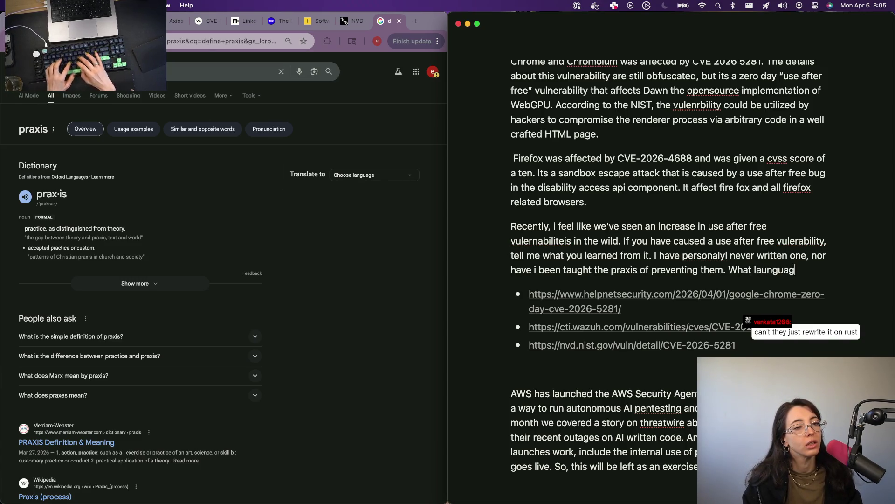
{"action": "type", "text": "usc"}
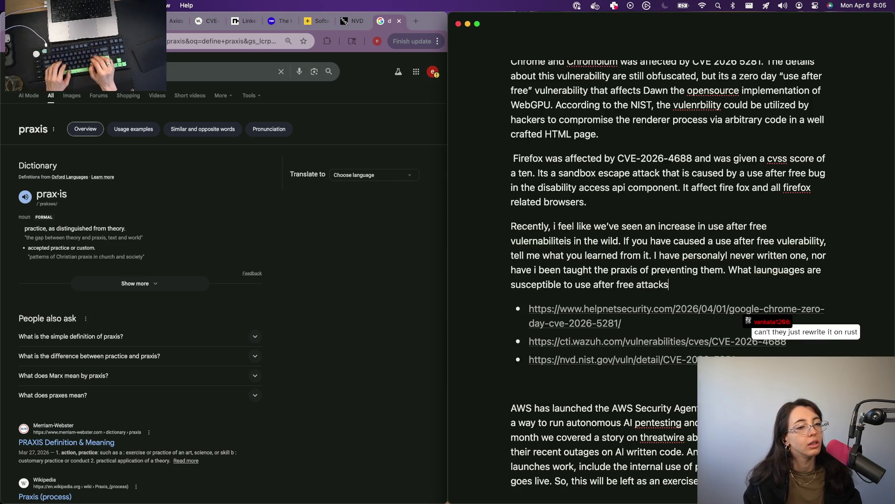
{"action": "type", "text": "what should engineer"}
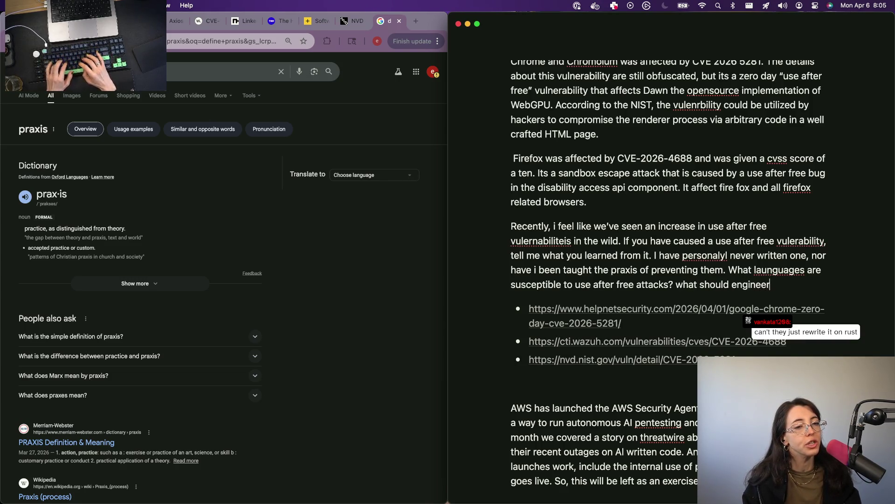
{"action": "type", "text": "ing out fo"}
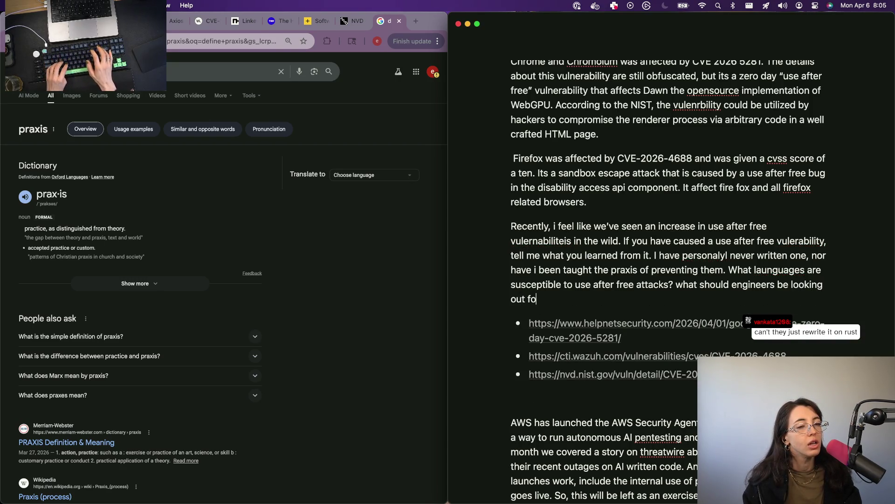
Finish the paragraph with questions about susceptible languages and code-review checks ending 'let me know!', then close the praxis tab
{"action": "key", "text": "BackSpace"}
{"action": "key", "text": "BackSpace"}
{"action": "type", "text": "f"}
{"action": "key", "text": "BackSpace"}
{"action": "key", "text": "BackSpace"}
{"action": "key", "text": "BackSpace"}
{"action": "type", "text": "forf in "}
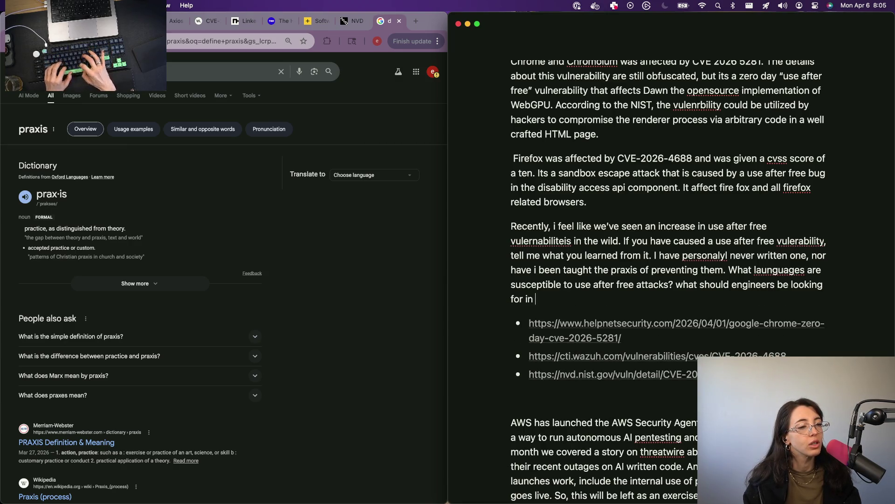
{"action": "type", "text": "code reviews? let me"}
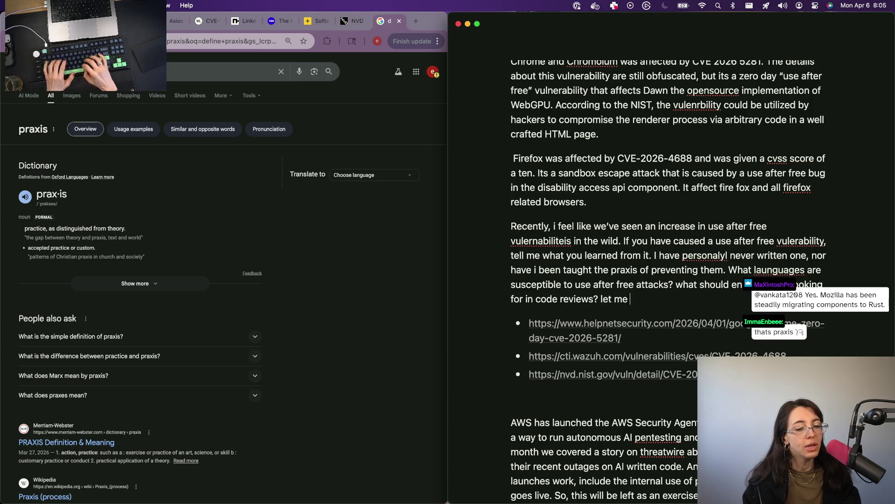
{"action": "type", "text": "!"}
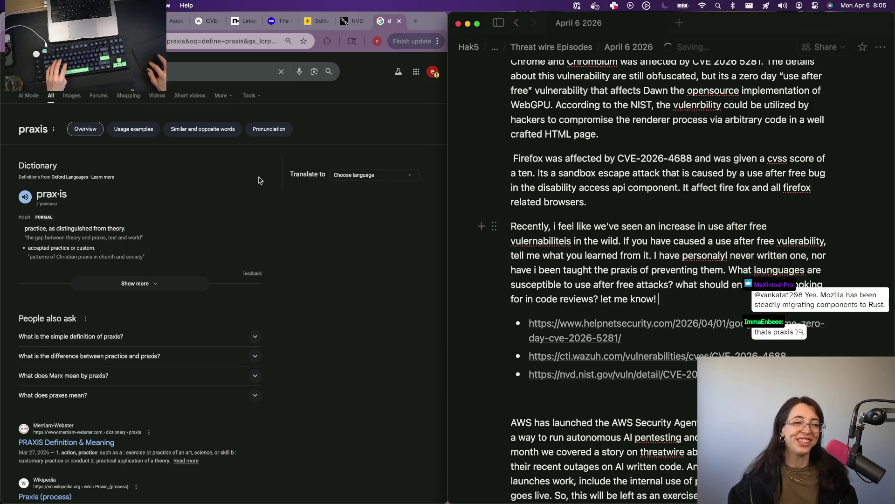
{"action": "left_click", "coordinate": [295, 226]}
{"action": "key", "text": "super+w"}
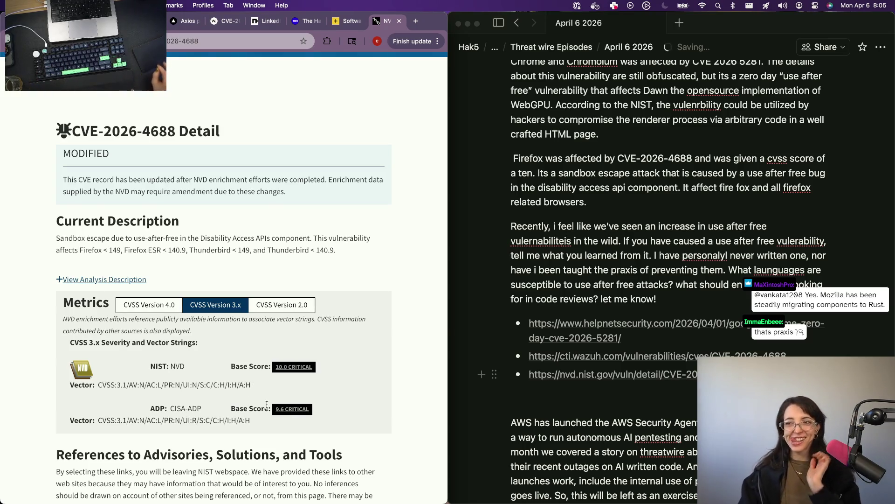
Paste the NVD CVE-2026-4688 URL as a fourth source bullet and close the NVD tab
{"action": "key", "text": "super+l"}
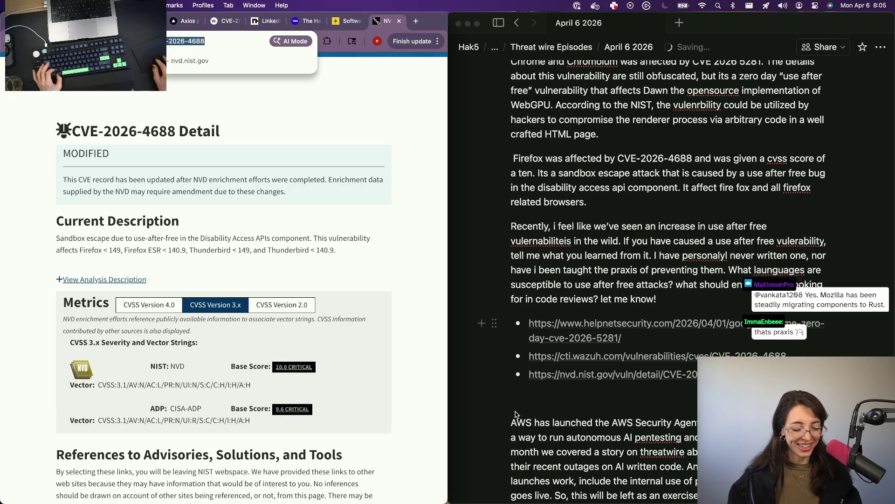
{"action": "key", "text": "super+Tab"}
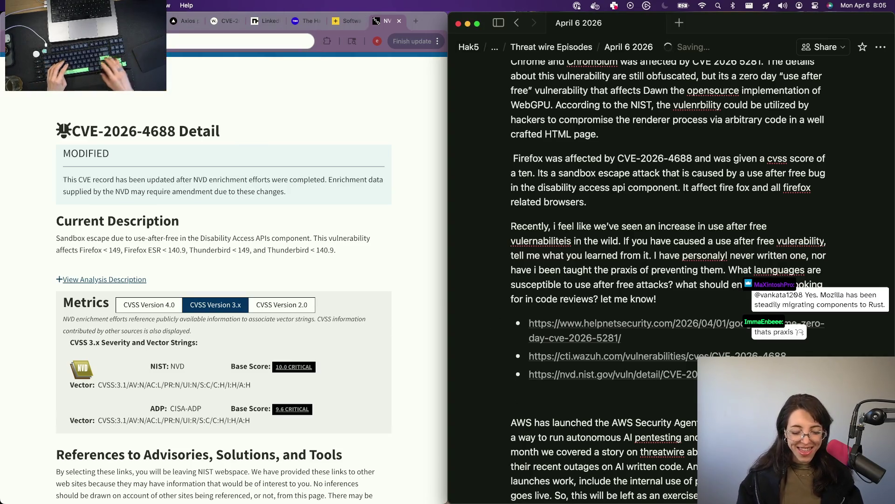
{"action": "key", "text": "Return"}
{"action": "key", "text": "super+v"}
{"action": "key", "text": "super+Tab"}
{"action": "key", "text": "super+w"}
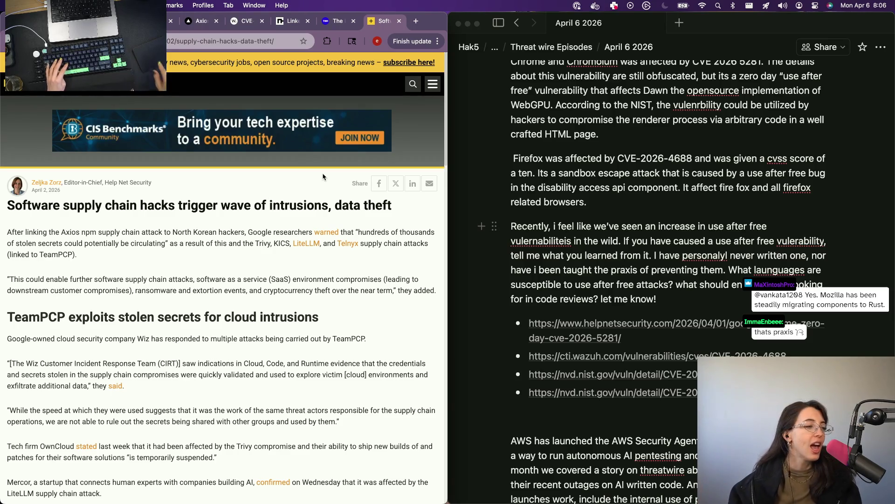
{"action": "scroll", "coordinate": [175, 280], "scroll_direction": "down", "scroll_amount": 1}
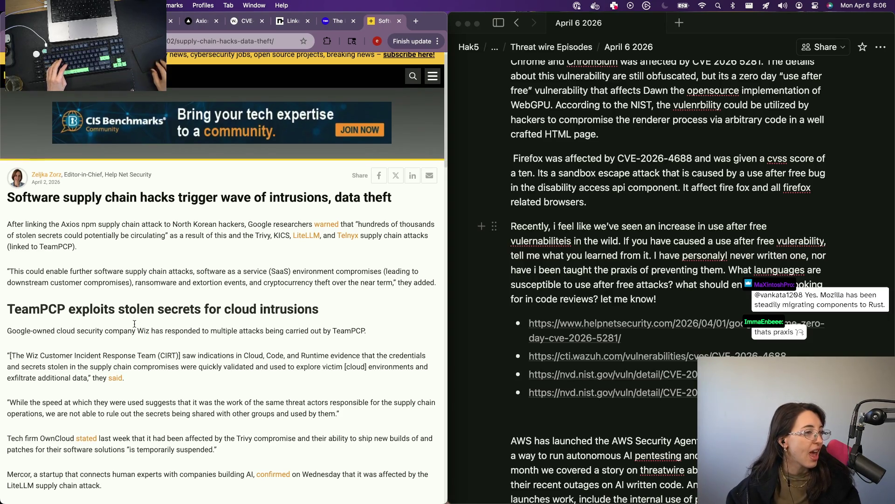
{"action": "scroll", "coordinate": [139, 313], "scroll_direction": "down", "scroll_amount": 1}
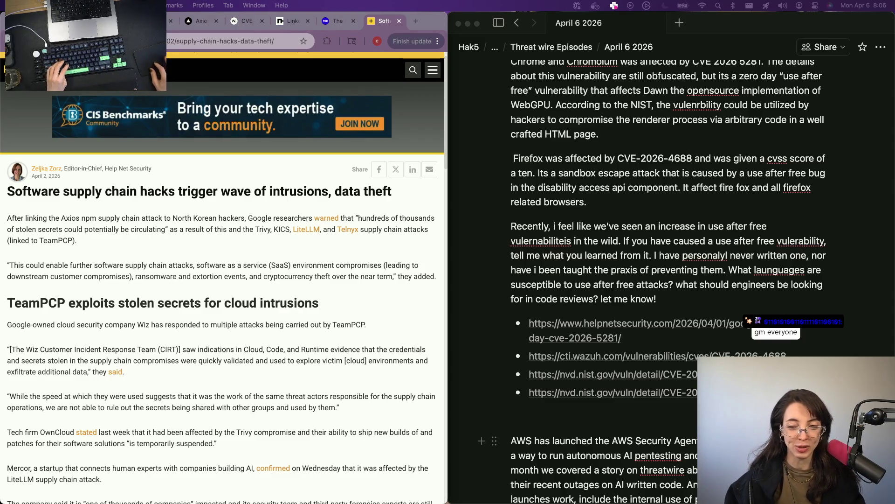
{"action": "key", "text": "super+Tab"}
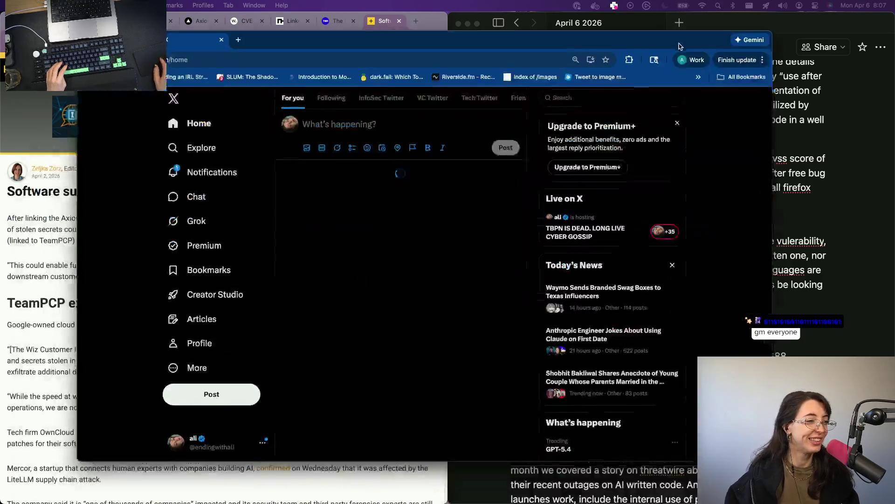
Open Nick Dobos's quoted 'only 4 jobs' post from the profile and view its image full-screen
{"action": "left_click", "coordinate": [212, 357]}
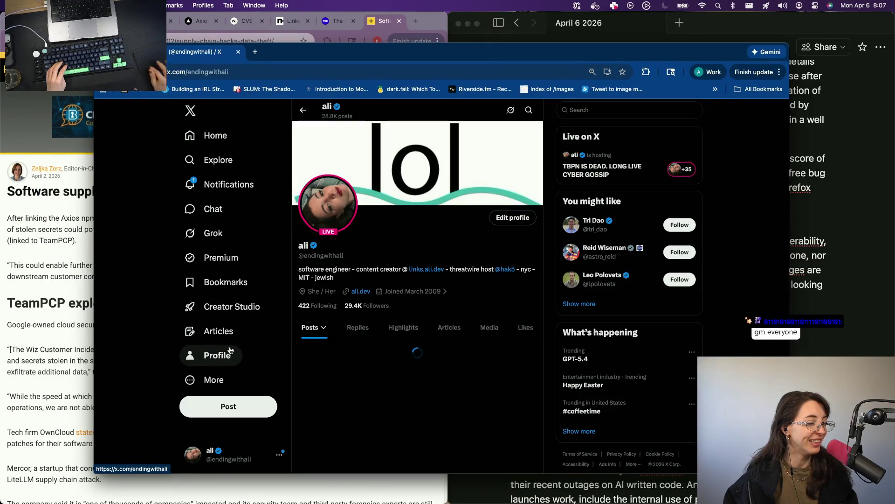
{"action": "scroll", "coordinate": [336, 344], "scroll_direction": "down", "scroll_amount": 1}
{"action": "scroll", "coordinate": [350, 329], "scroll_direction": "down", "scroll_amount": 10}
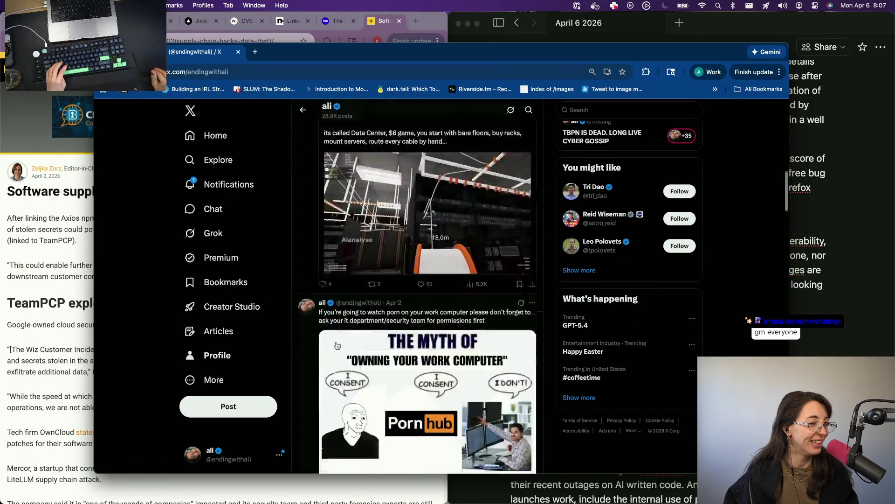
{"action": "scroll", "coordinate": [370, 312], "scroll_direction": "up", "scroll_amount": 3}
{"action": "scroll", "coordinate": [381, 302], "scroll_direction": "up", "scroll_amount": 2}
{"action": "left_click", "coordinate": [381, 302]}
{"action": "left_click", "coordinate": [384, 238]}
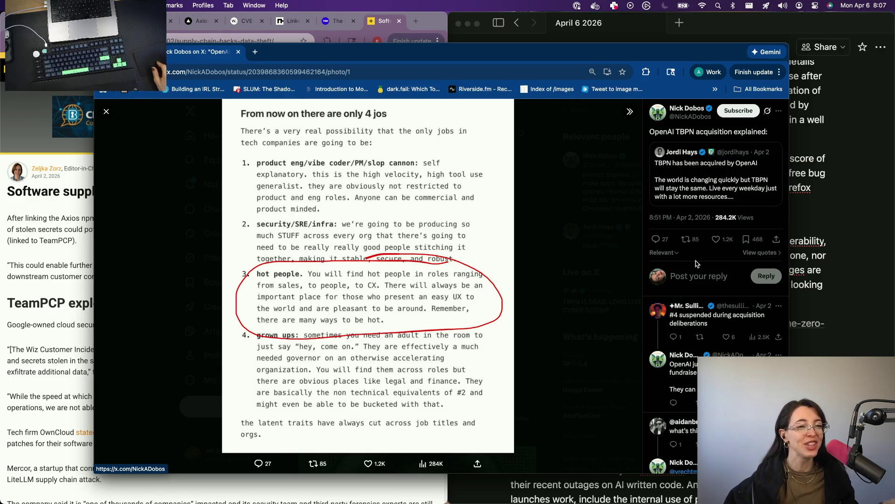
Start a quote of the TBPN acquisition post and fix the cybersecurity and 'girls' wording
{"action": "left_click", "coordinate": [687, 238]}
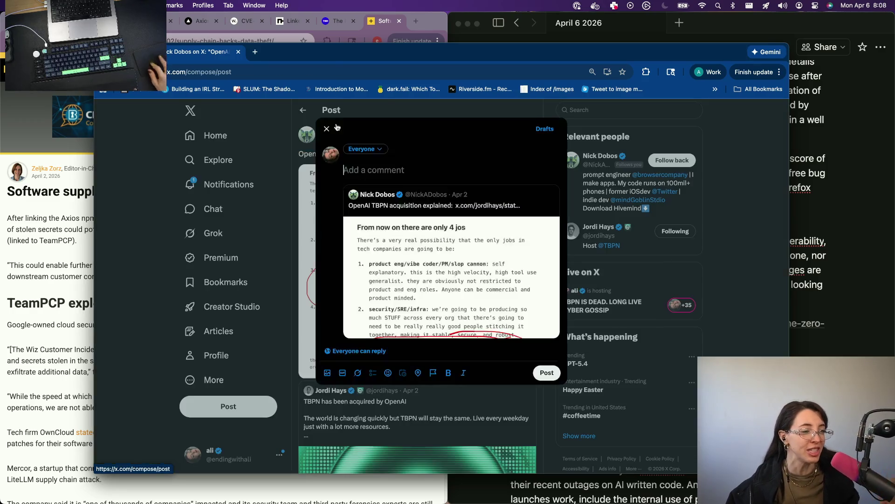
{"action": "left_click", "coordinate": [678, 257]}
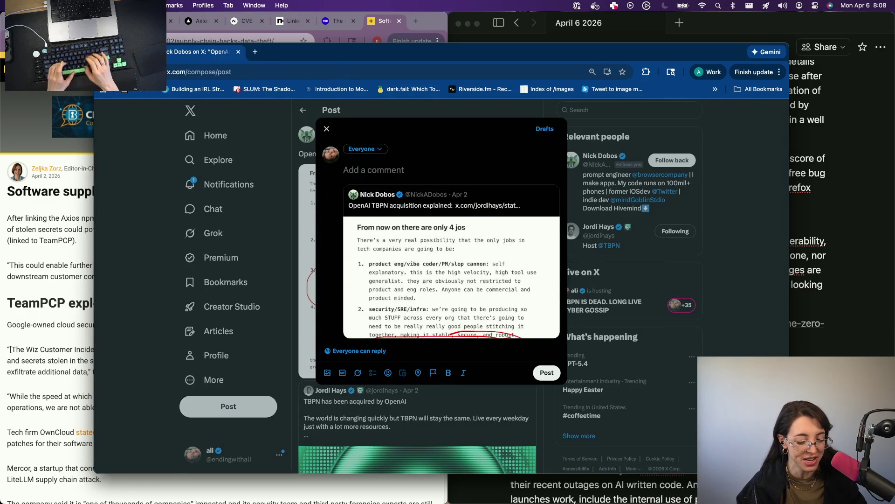
{"action": "type", "text": "does anyone want to sponsor the T"}
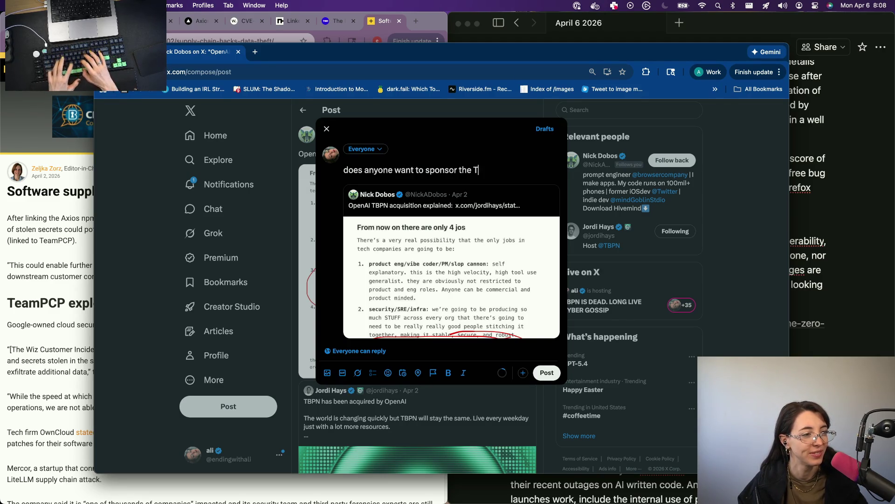
{"action": "type", "text": "N of hot girls"}
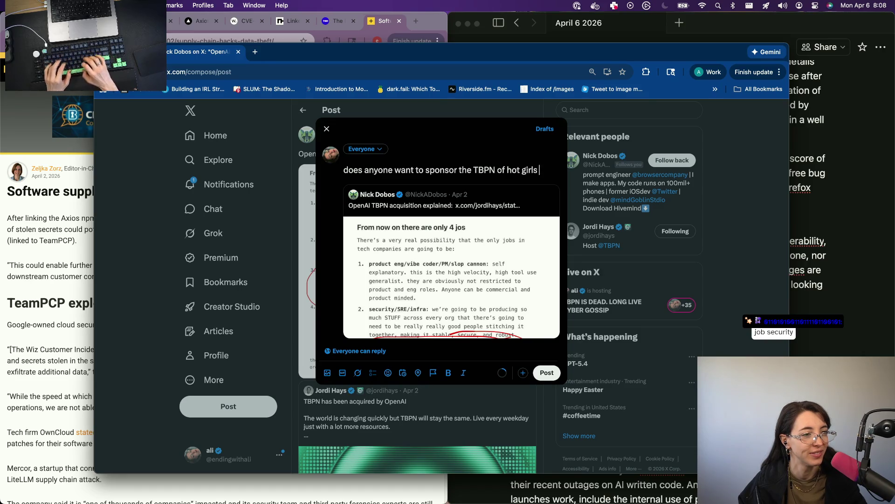
{"action": "type", "text": "ng about cyber securitt"}
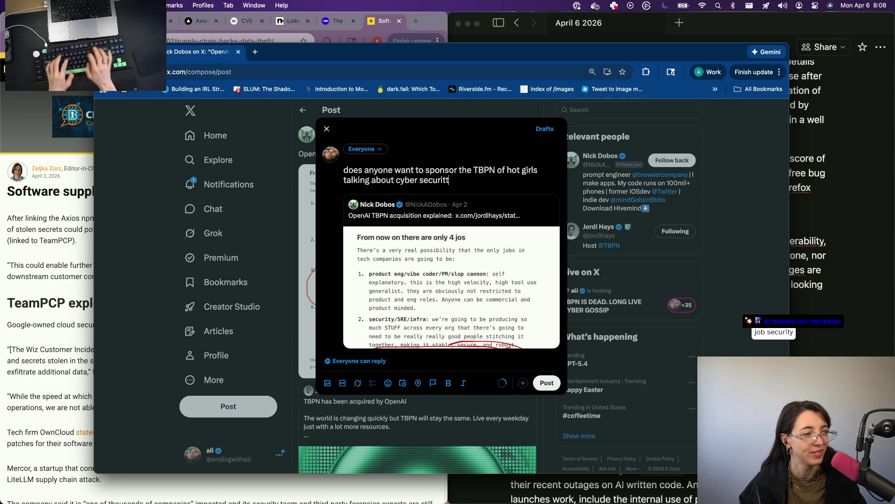
{"action": "key", "text": "alt+BackSpace"}
{"action": "key", "text": "alt+BackSpace"}
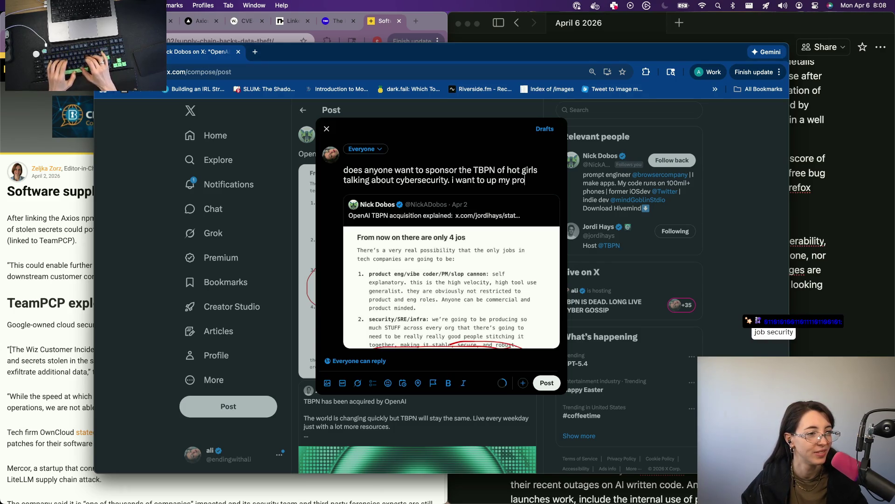
{"action": "type", "text": "ga"}
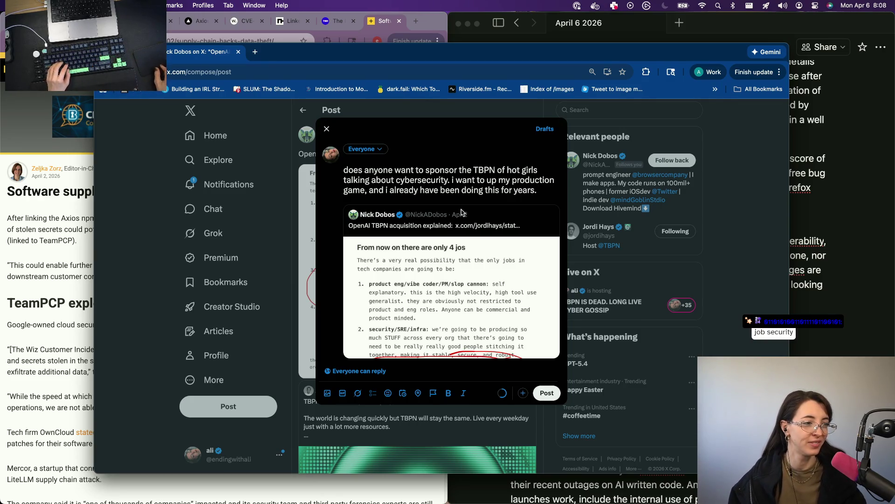
{"action": "left_click", "coordinate": [538, 172]}
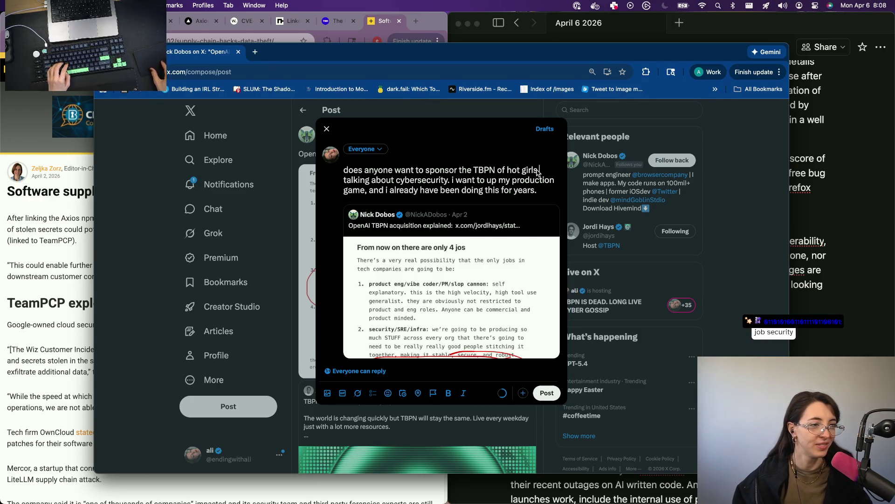
{"action": "key", "text": "BackSpace"}
{"action": "type", "text": "software enginee"}
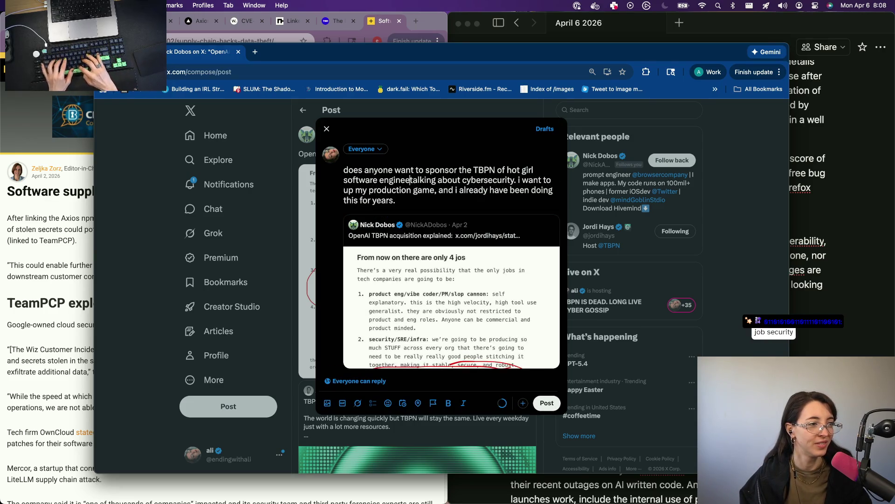
{"action": "type", "text": "rs"}
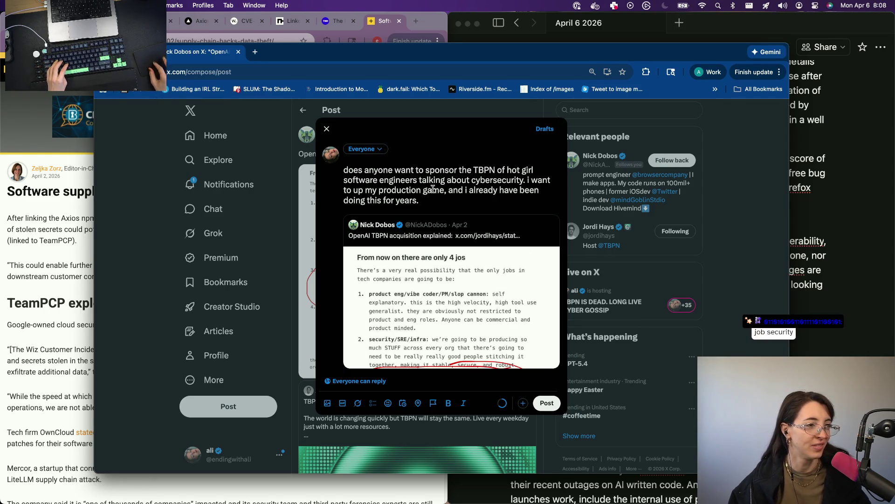
Trim the production-game sentence and the word 'already', then start a new line for mentions
{"action": "left_click_drag", "start_coordinate": [527, 179], "coordinate": [464, 190]}
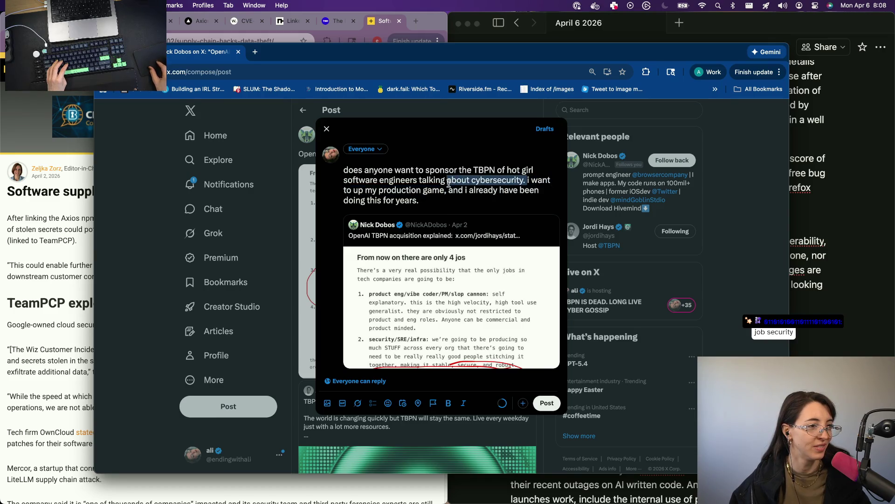
{"action": "key", "text": "BackSpace"}
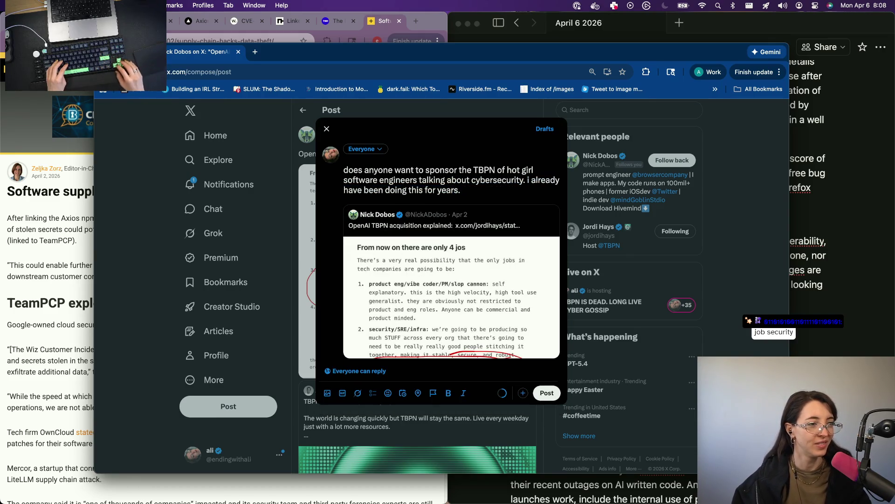
{"action": "key", "text": "alt+Right"}
{"action": "key", "text": "alt+shift+Right"}
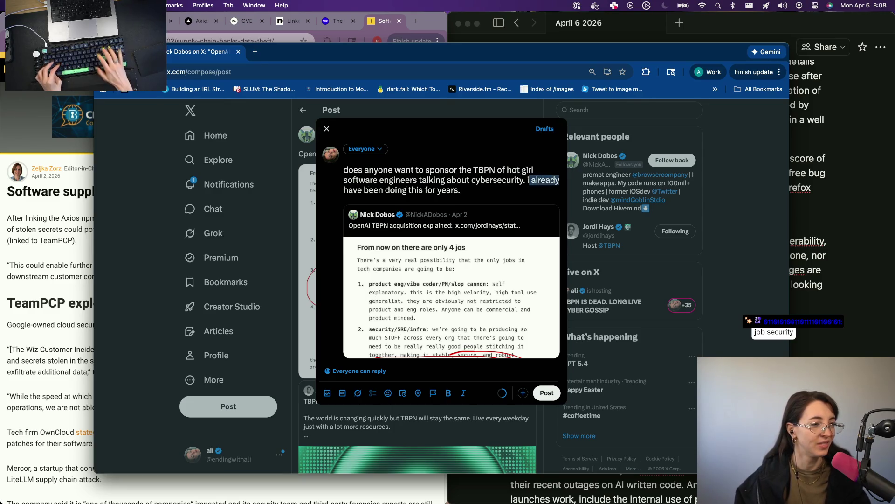
{"action": "key", "text": "BackSpace"}
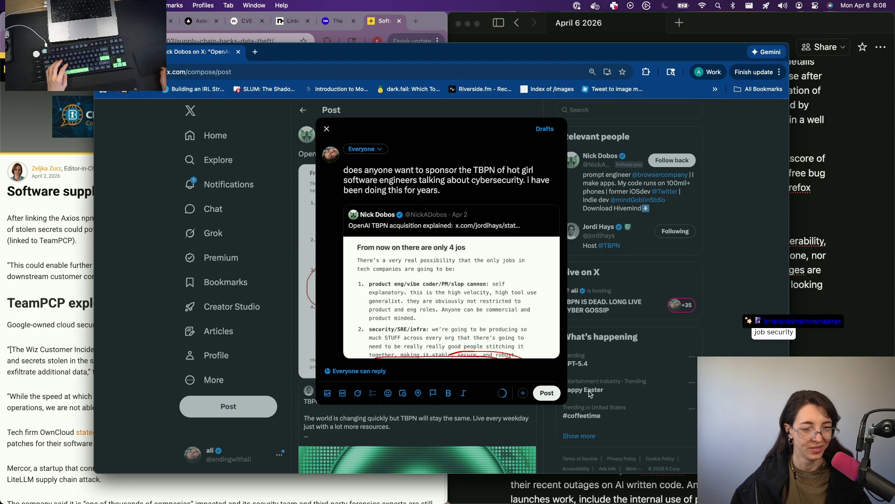
{"action": "key", "text": "Return"}
{"action": "key", "text": "Return"}
{"action": "type", "text": "@"}
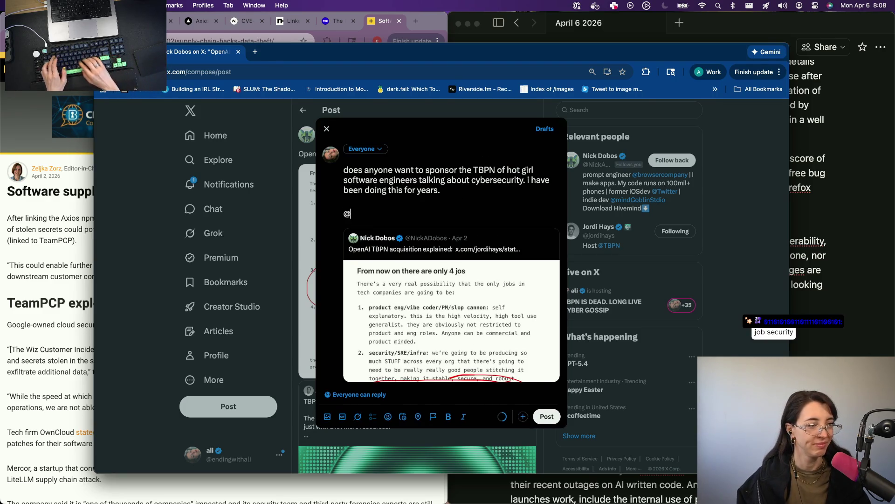
{"action": "type", "text": "tbpn"}
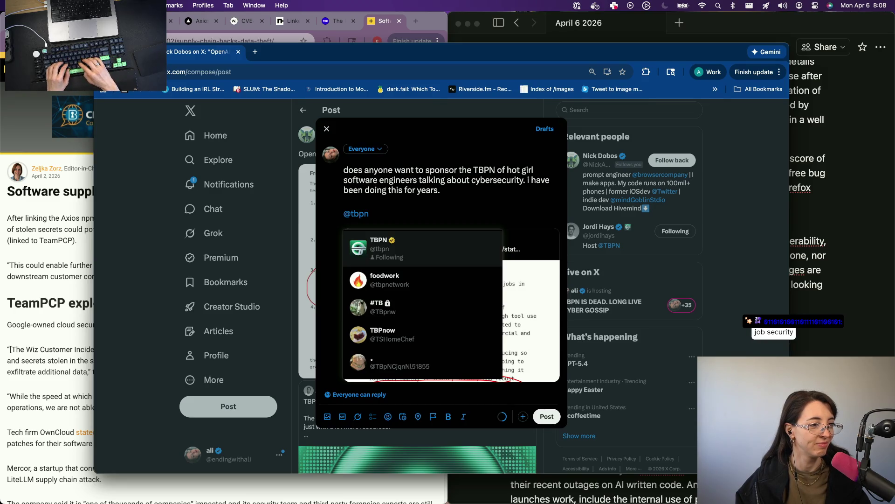
{"action": "type", "text": " @"}
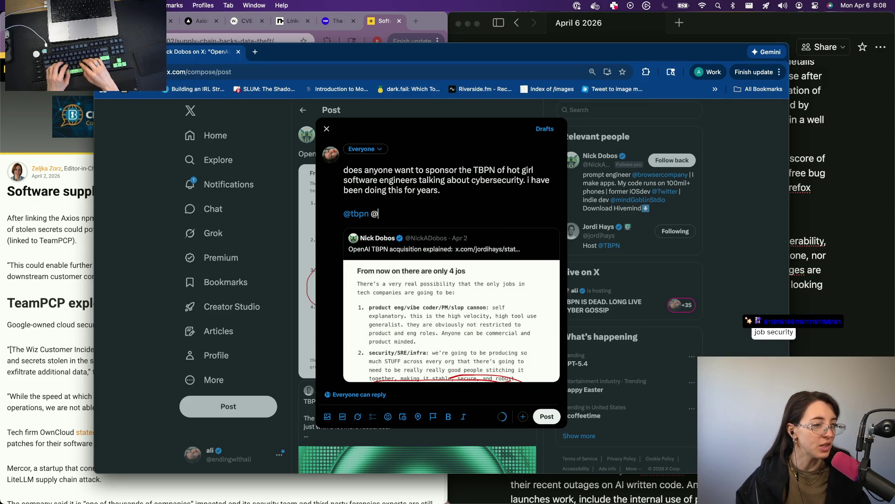
Search Kagi for 'tbpn dude' in a new tab and return to the quote draft
{"action": "key", "text": "super+t"}
{"action": "type", "text": "tbpn dude"}
{"action": "key", "text": "Return"}
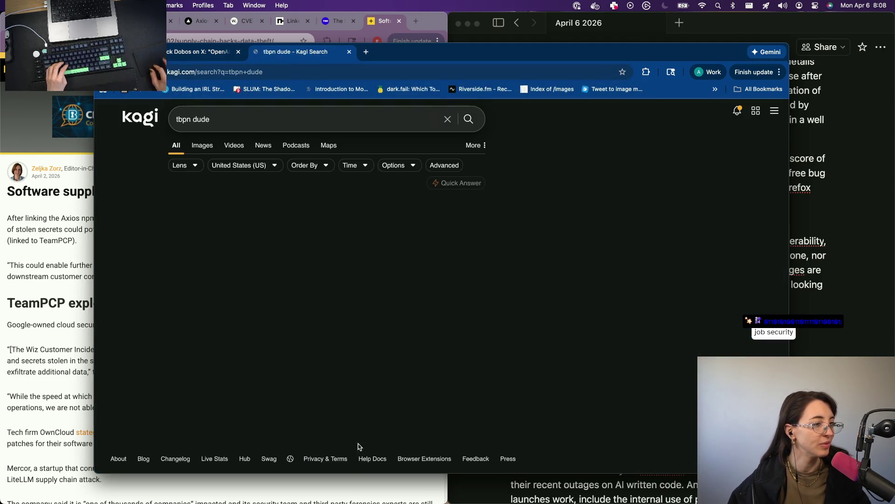
{"action": "left_click", "coordinate": [199, 52]}
{"action": "type", "text": "@johncoo"}
{"action": "key", "text": "Return"}
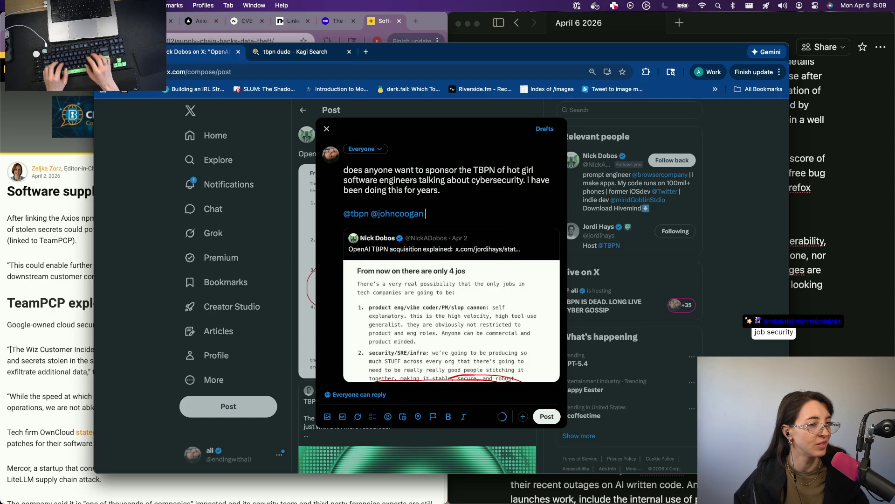
{"action": "left_click", "coordinate": [268, 55]}
{"action": "scroll", "coordinate": [219, 340], "scroll_direction": "down", "scroll_amount": 5}
{"action": "scroll", "coordinate": [219, 340], "scroll_direction": "down", "scroll_amount": 3}
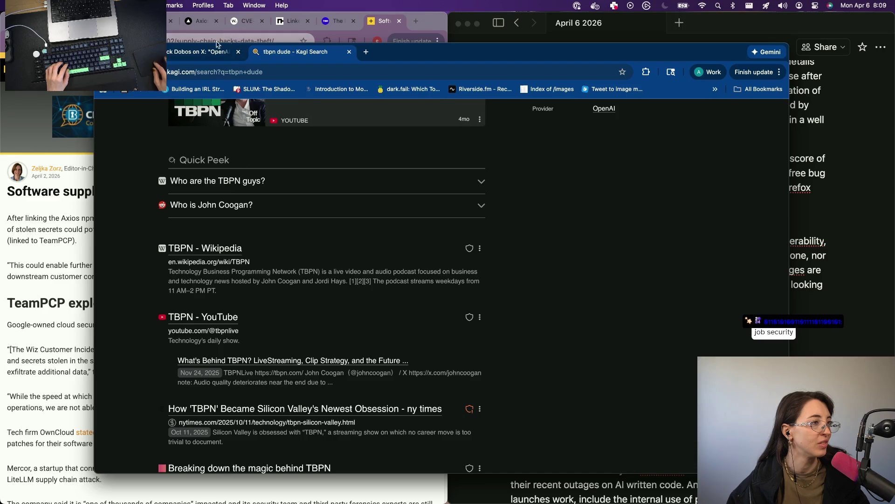
{"action": "left_click", "coordinate": [217, 51]}
{"action": "type", "text": "@jordihays"}
{"action": "key", "text": "Return"}
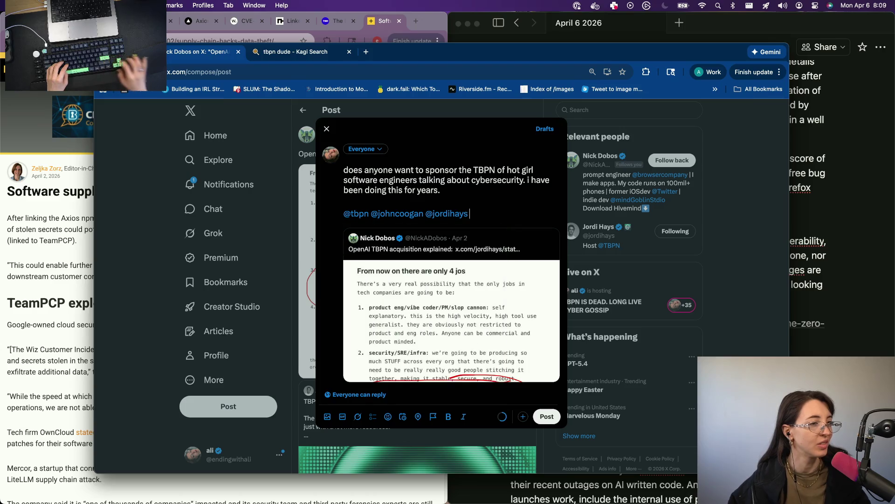
Open the TBPN Wikipedia article from the search results
{"action": "left_click", "coordinate": [273, 59]}
{"action": "scroll", "coordinate": [288, 264], "scroll_direction": "down", "scroll_amount": 1}
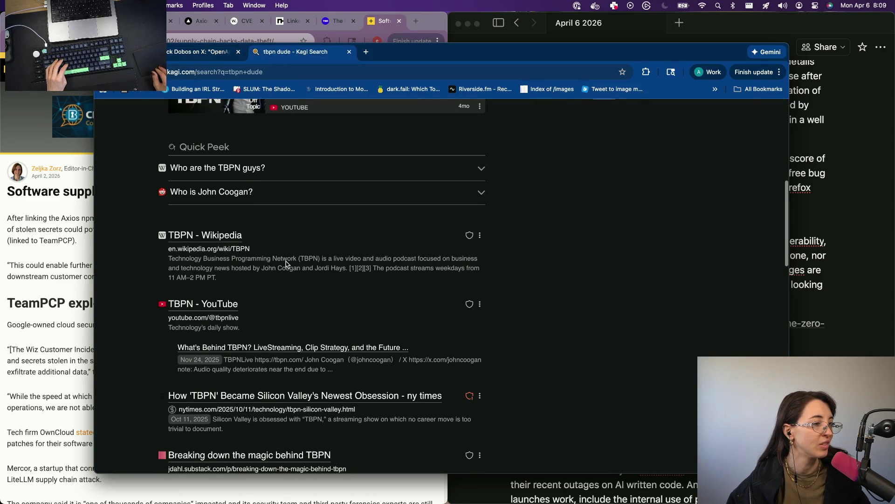
{"action": "left_click", "coordinate": [208, 234]}
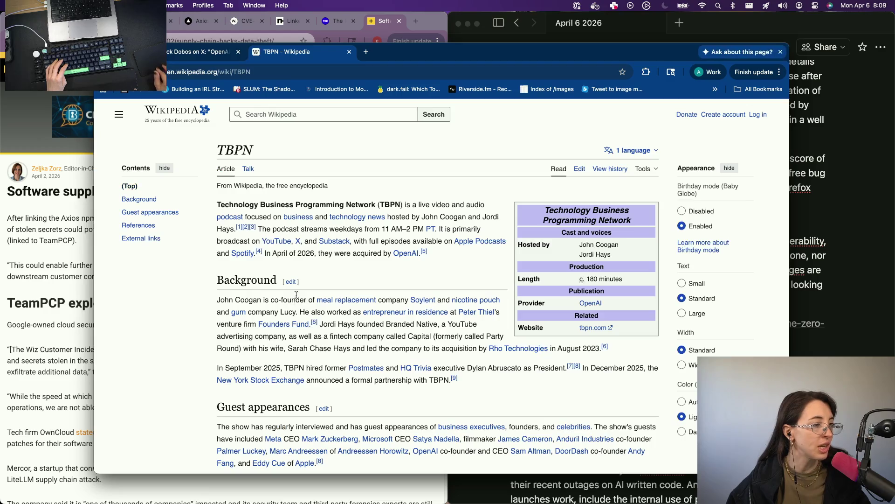
{"action": "scroll", "coordinate": [384, 361], "scroll_direction": "down", "scroll_amount": 1}
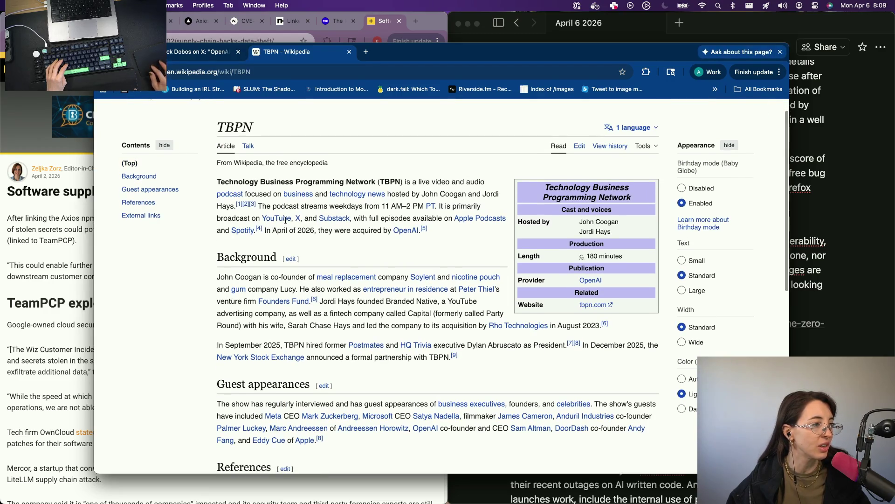
{"action": "scroll", "coordinate": [298, 326], "scroll_direction": "down", "scroll_amount": 1}
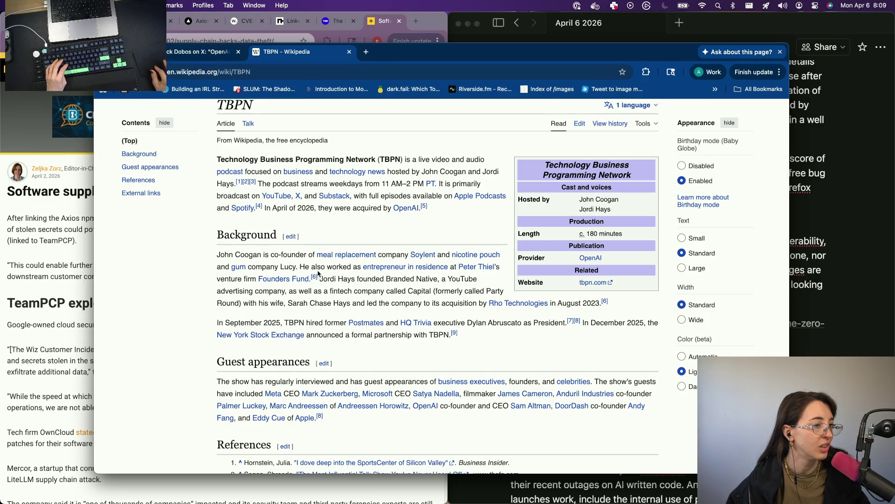
{"action": "mouse_move", "coordinate": [212, 253]}
{"action": "left_mouse_down"}
{"action": "mouse_move", "coordinate": [311, 263]}
{"action": "mouse_move", "coordinate": [297, 268]}
{"action": "left_mouse_up"}
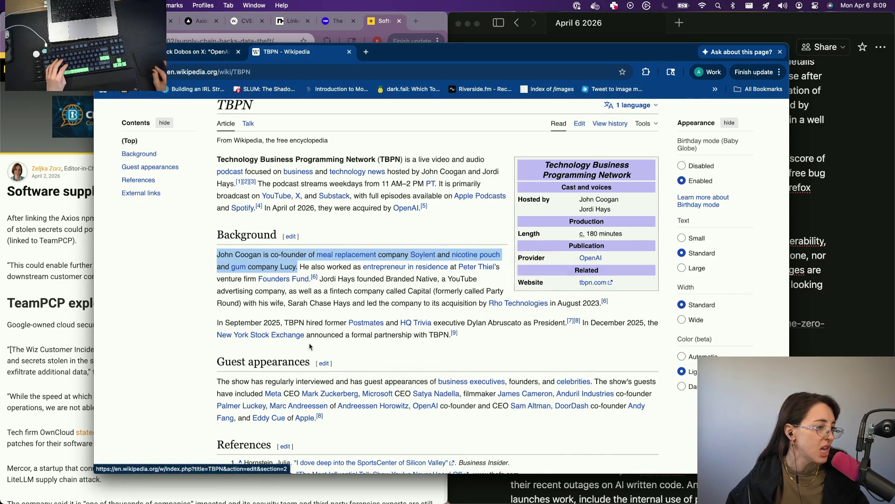
{"action": "scroll", "coordinate": [267, 305], "scroll_direction": "down", "scroll_amount": 1}
{"action": "scroll", "coordinate": [267, 305], "scroll_direction": "down", "scroll_amount": 2}
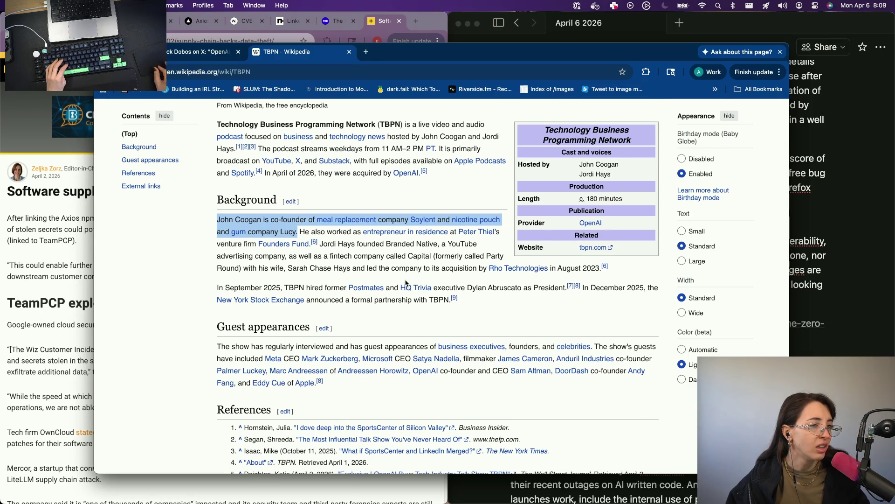
{"action": "scroll", "coordinate": [412, 287], "scroll_direction": "down", "scroll_amount": 2}
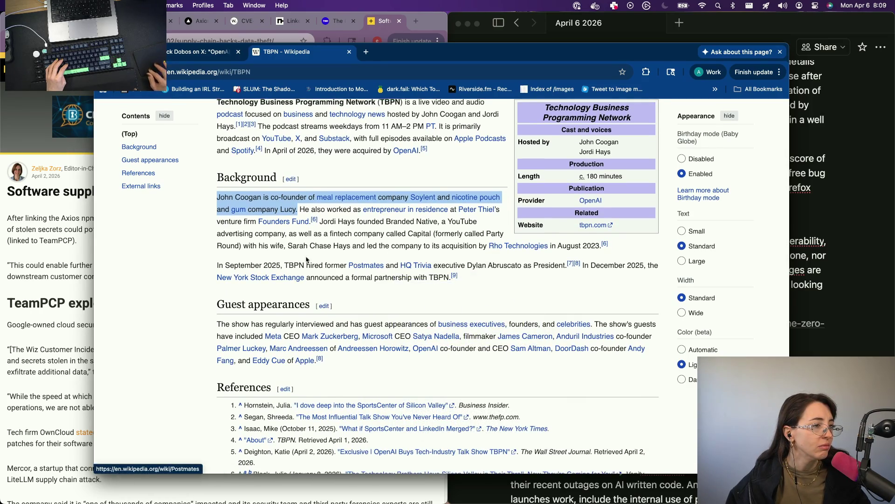
{"action": "scroll", "coordinate": [312, 243], "scroll_direction": "down", "scroll_amount": 2}
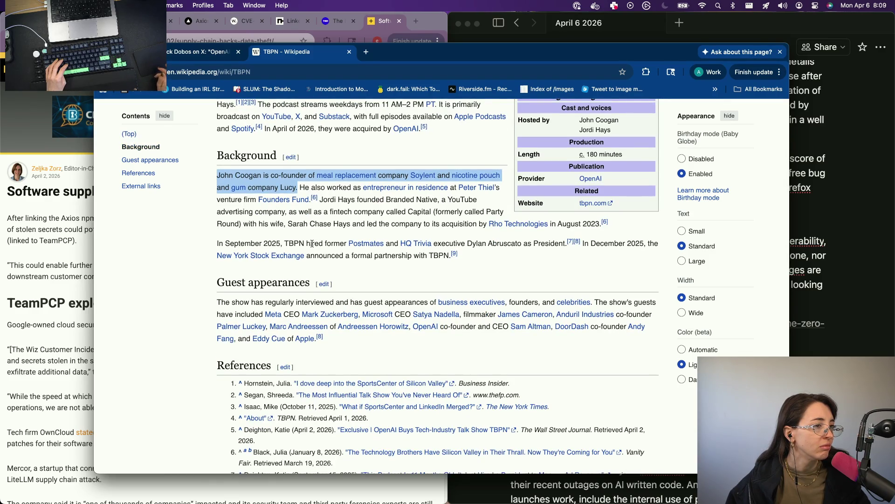
{"action": "scroll", "coordinate": [312, 244], "scroll_direction": "down", "scroll_amount": 5}
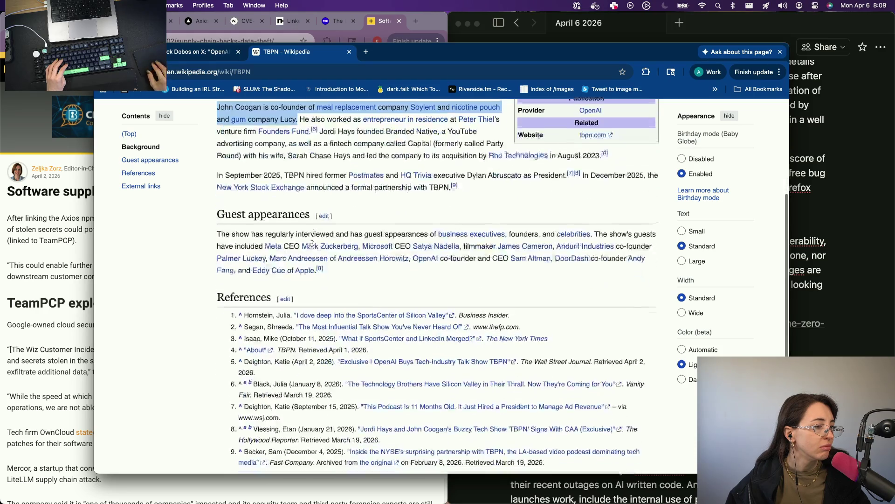
{"action": "left_click", "coordinate": [190, 53]}
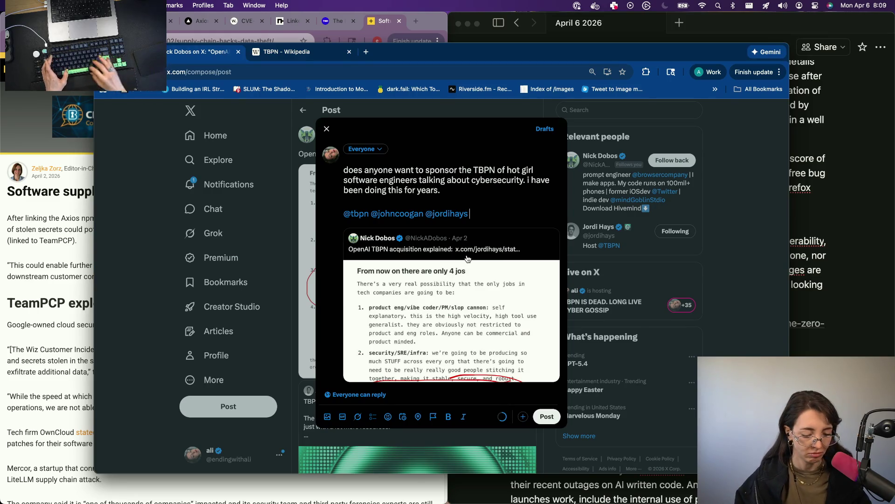
{"action": "type", "text": "@producer"}
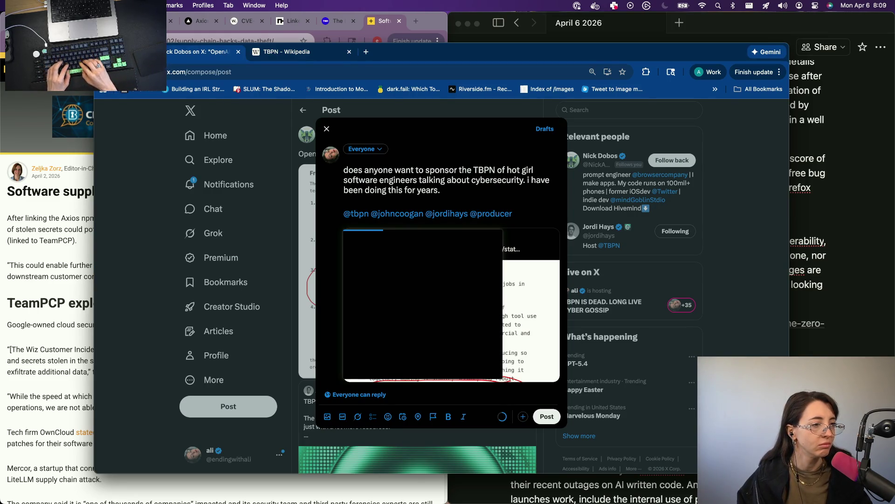
{"action": "key", "text": "Return"}
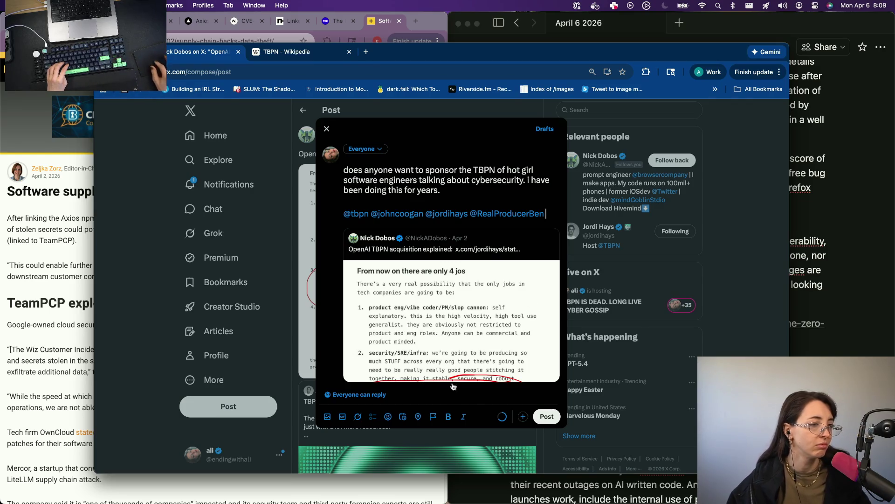
{"action": "left_click", "coordinate": [546, 417]}
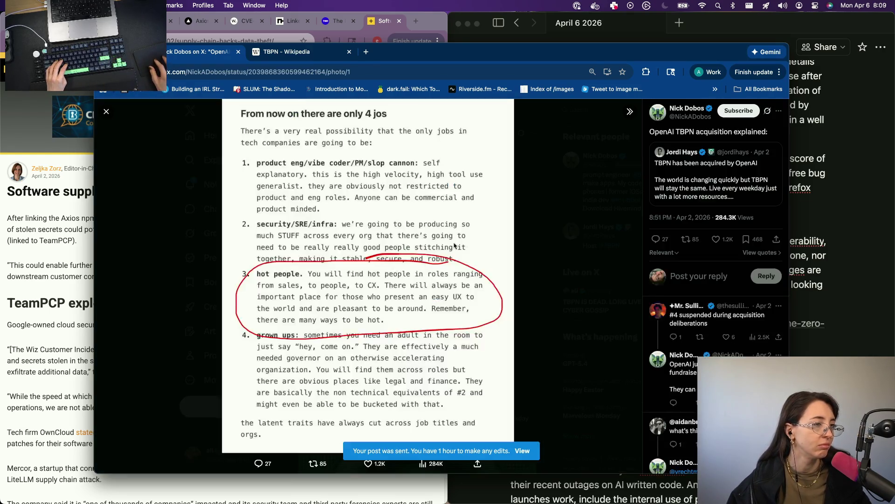
{"action": "left_click", "coordinate": [546, 147]}
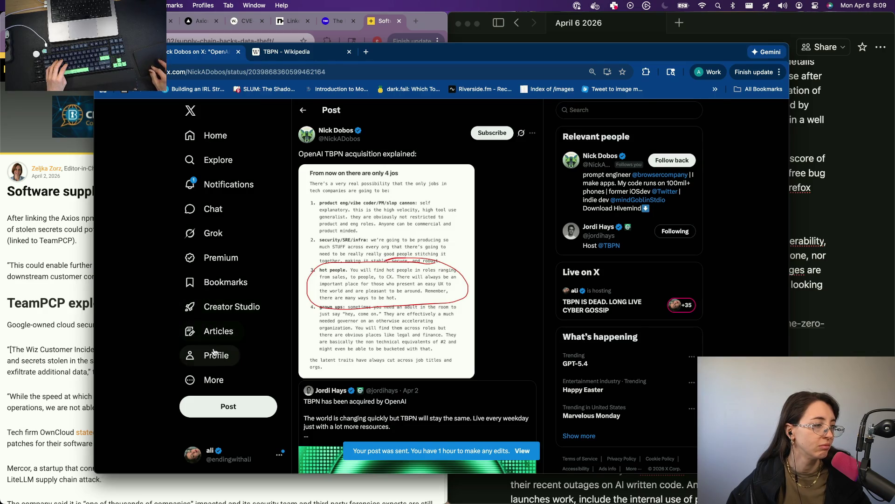
{"action": "left_click", "coordinate": [216, 355]}
{"action": "scroll", "coordinate": [415, 282], "scroll_direction": "down", "scroll_amount": 5}
{"action": "scroll", "coordinate": [415, 281], "scroll_direction": "up", "scroll_amount": 2}
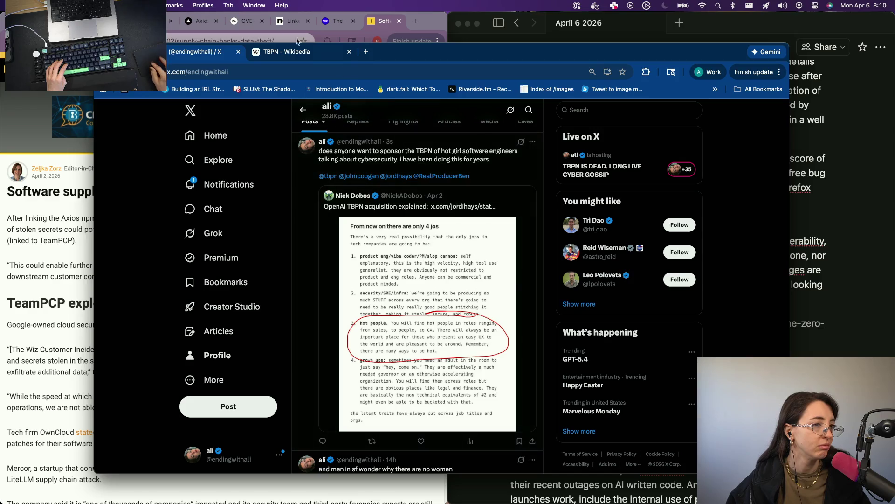
{"action": "left_click", "coordinate": [309, 54]}
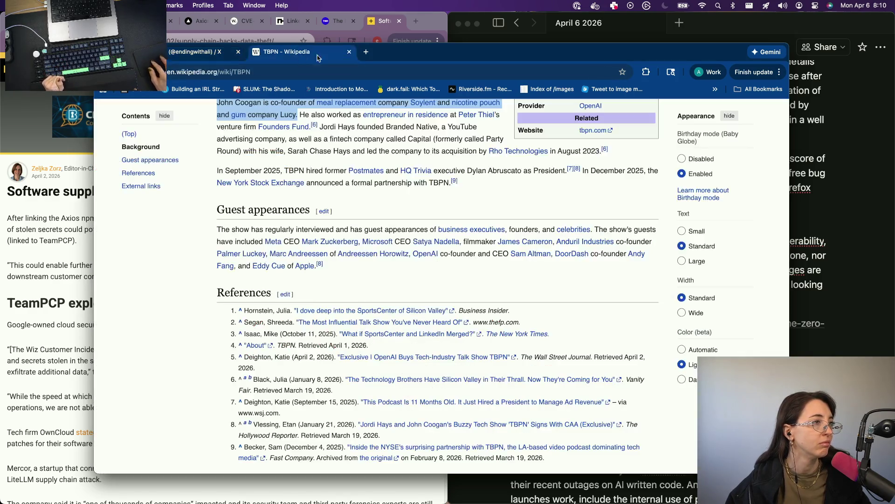
Bring the Help Net Security article and Notion ThreatWire notes in front of the Wikipedia window
{"action": "left_click", "coordinate": [310, 38]}
{"action": "left_click", "coordinate": [595, 28]}
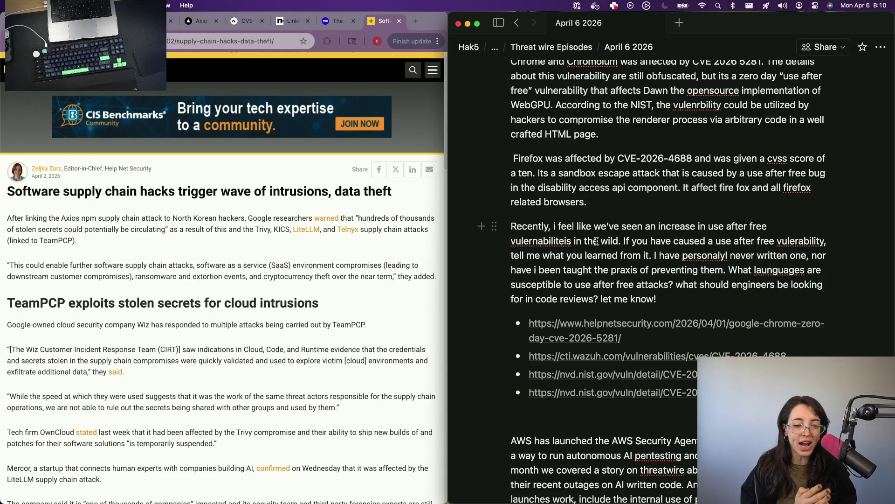
{"action": "key", "text": "ctrl+Up"}
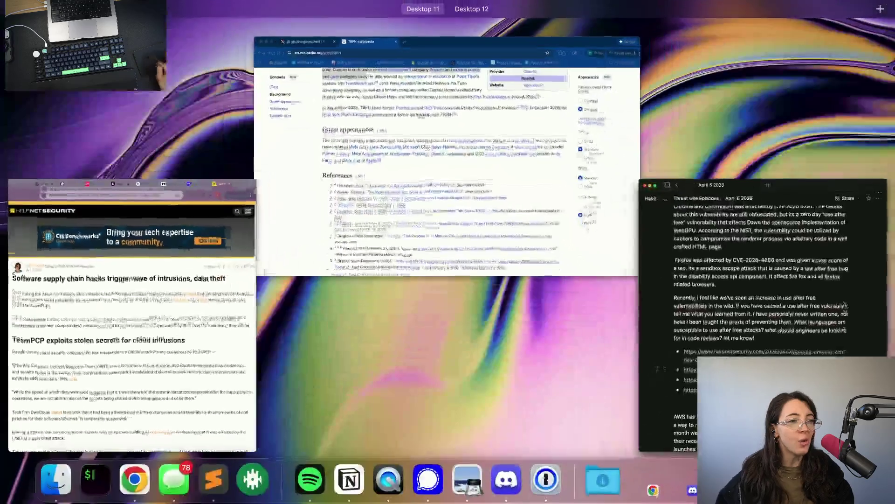
Open the posted sponsorship thread in the X window, hiding the Notion notes to reveal it
{"action": "left_click", "coordinate": [355, 238]}
{"action": "scroll", "coordinate": [354, 257], "scroll_direction": "down", "scroll_amount": 2}
{"action": "scroll", "coordinate": [349, 308], "scroll_direction": "up", "scroll_amount": 5}
{"action": "left_click", "coordinate": [344, 363]}
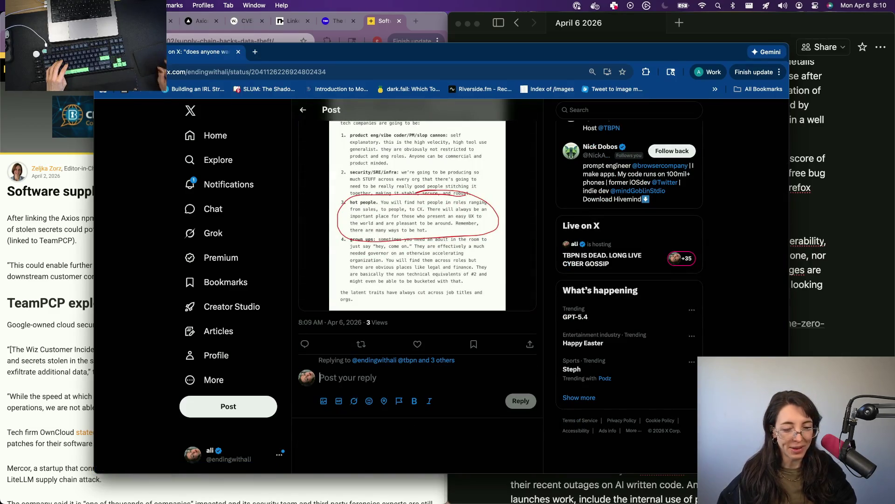
{"action": "left_click", "coordinate": [880, 334]}
{"action": "key", "text": "super+h"}
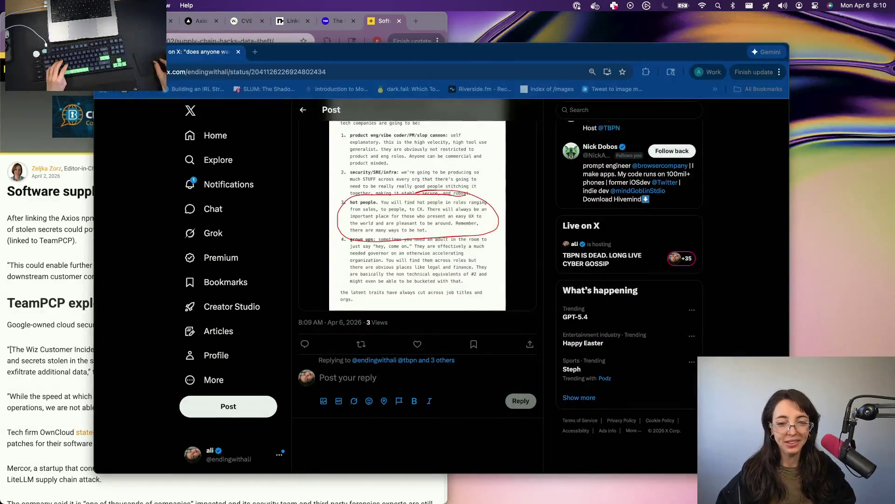
View the 90-Day Plan image in the reply, then close the X window and return to Notion
{"action": "left_click", "coordinate": [479, 317]}
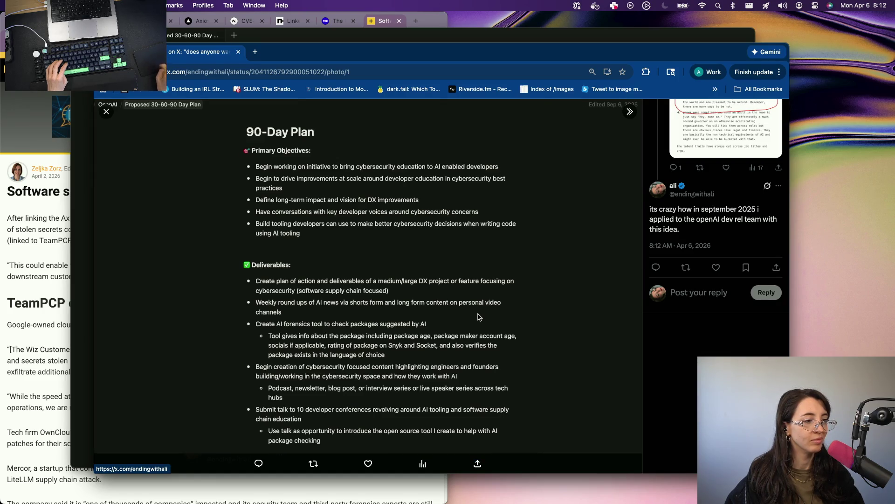
{"action": "key", "text": "Escape"}
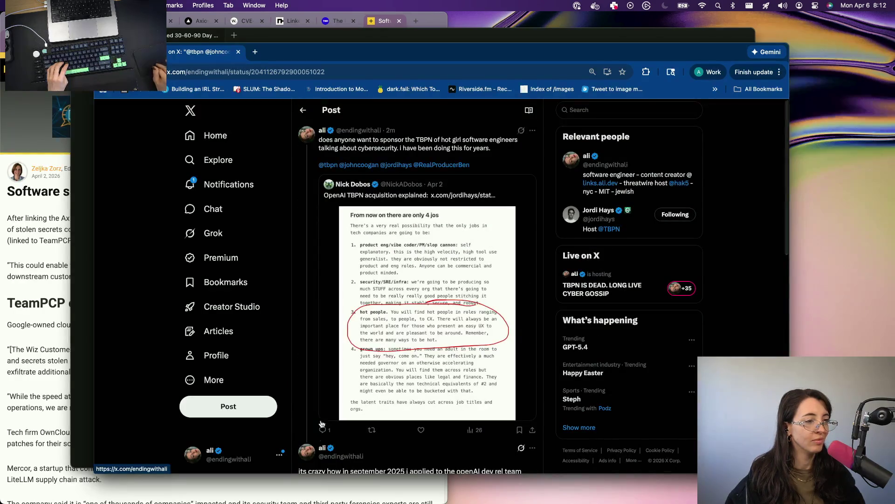
{"action": "scroll", "coordinate": [366, 163], "scroll_direction": "down", "scroll_amount": 5}
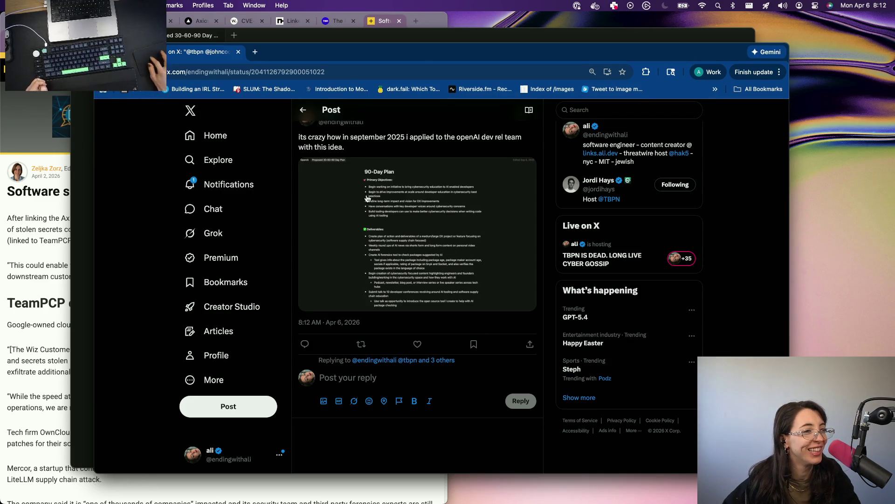
{"action": "left_click", "coordinate": [408, 270]}
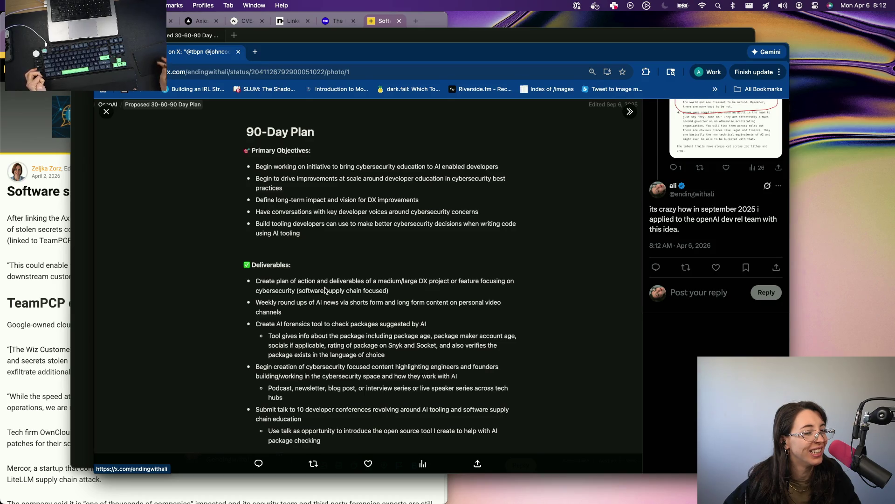
{"action": "scroll", "coordinate": [678, 199], "scroll_direction": "up", "scroll_amount": 5}
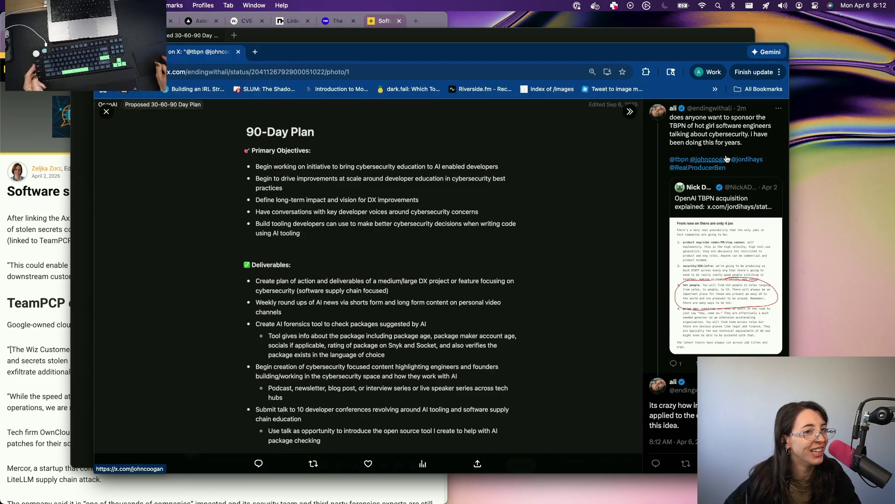
{"action": "left_click", "coordinate": [239, 53]}
{"action": "left_click", "coordinate": [491, 247]}
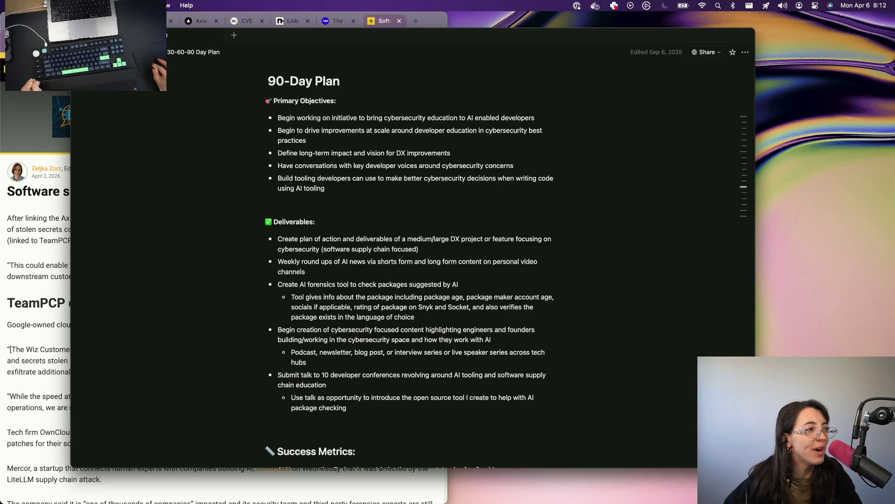
Return to the April 6 2026 notes, tile them right of the article, and focus the empty line below the links
{"action": "key", "text": "super+bracketleft"}
{"action": "key", "text": "super+bracketleft"}
{"action": "key", "text": "super+bracketleft"}
{"action": "key", "text": "super+bracketleft"}
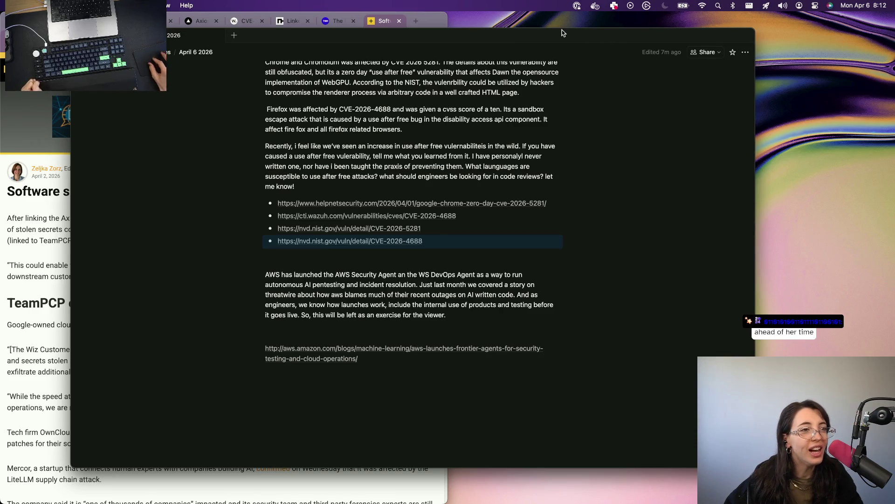
{"action": "key", "text": "ctrl+alt+Right"}
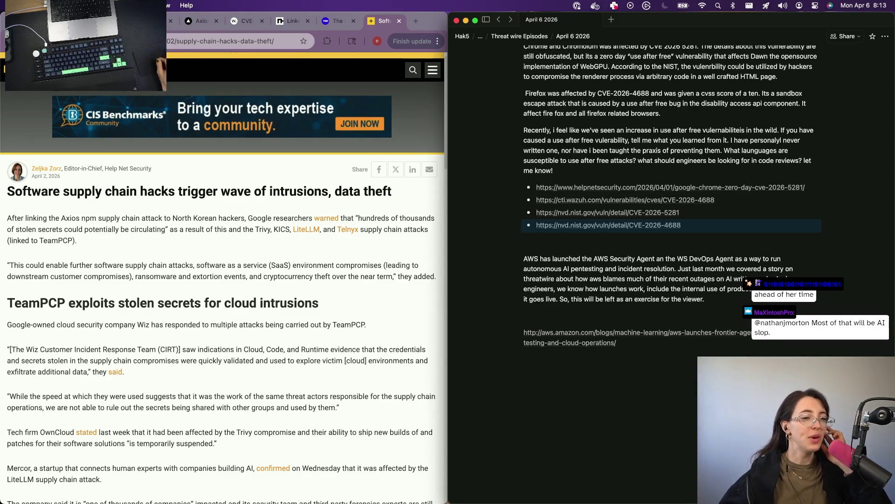
{"action": "left_click", "coordinate": [675, 241]}
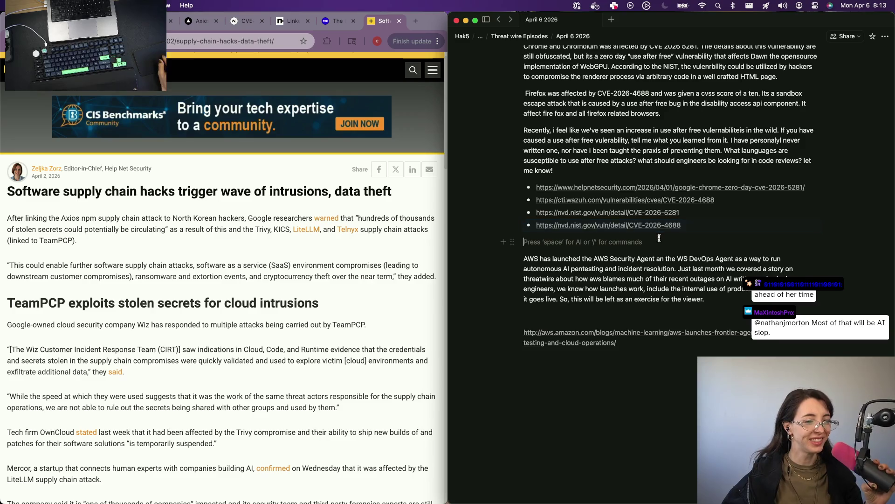
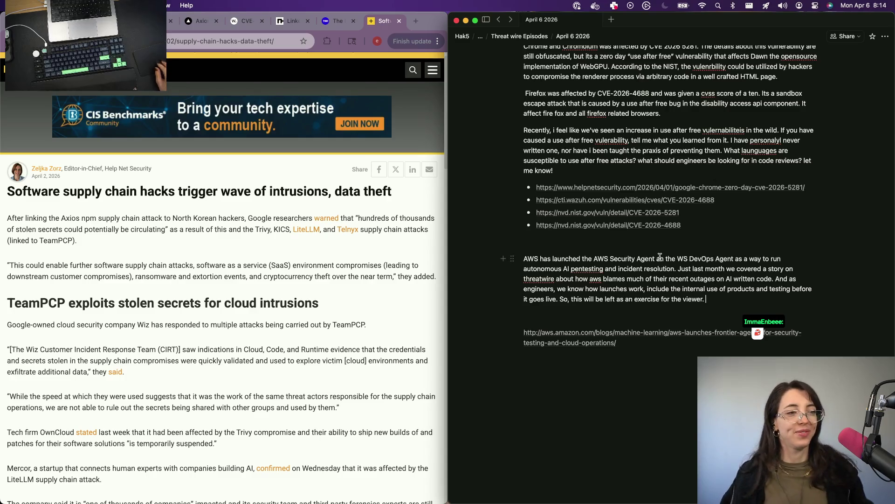
{"action": "scroll", "coordinate": [599, 187], "scroll_direction": "up", "scroll_amount": 3}
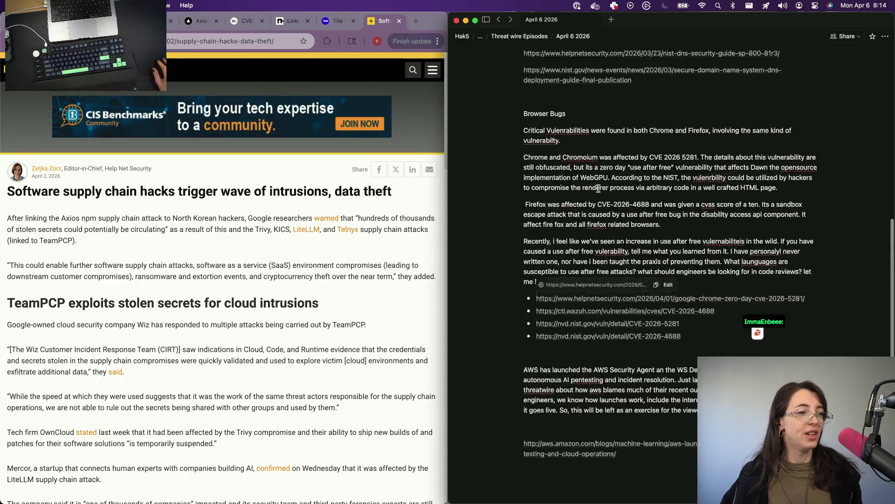
{"action": "scroll", "coordinate": [598, 188], "scroll_direction": "up", "scroll_amount": 3}
{"action": "scroll", "coordinate": [573, 311], "scroll_direction": "up", "scroll_amount": 5}
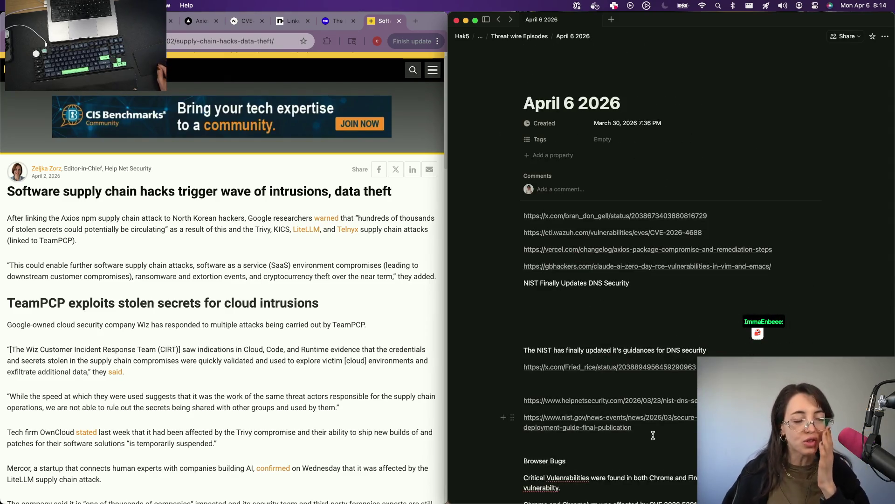
Insert blank lines above the NIST Finally Updates DNS Security heading for a new story
{"action": "left_click", "coordinate": [636, 290]}
{"action": "key", "text": "super+Left"}
{"action": "key", "text": "Return"}
{"action": "key", "text": "Return"}
{"action": "key", "text": "Return"}
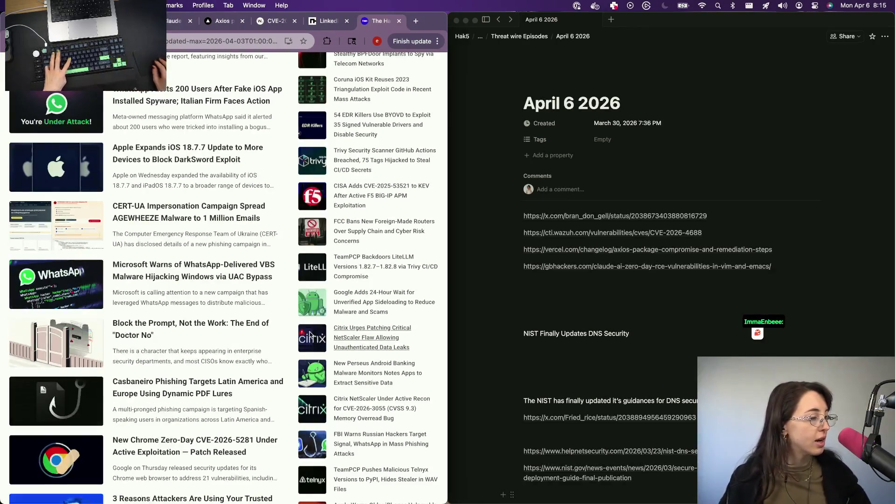
{"action": "scroll", "coordinate": [311, 334], "scroll_direction": "down", "scroll_amount": 2}
Search 'ai agent traps embedded malware in html', view the Decrypt article, then return to the supply chain hacks article
{"action": "key", "text": "super+t"}
{"action": "type", "text": "ai agent traps is embedded malware in html to juke agents"}
{"action": "key", "text": "Return"}
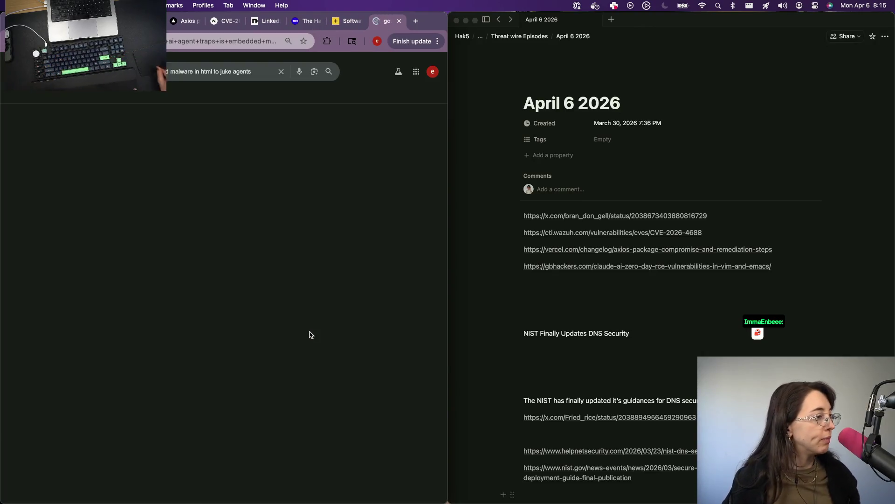
{"action": "left_click", "coordinate": [153, 357]}
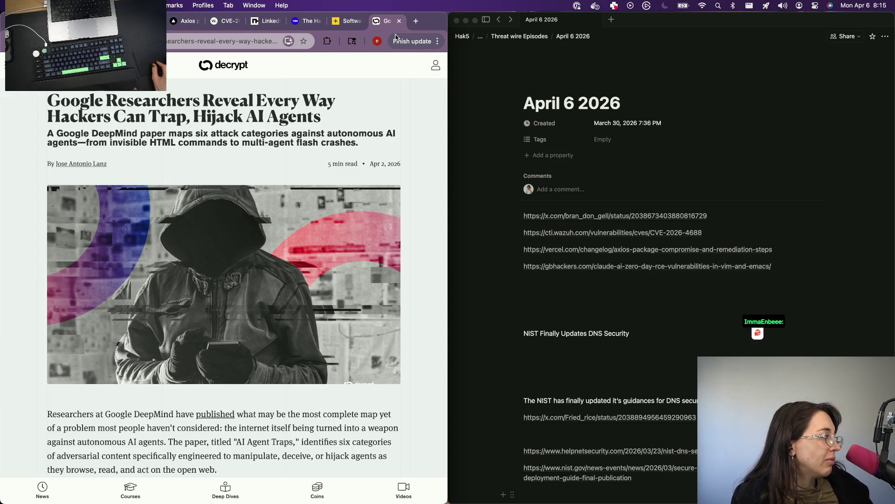
{"action": "left_click", "coordinate": [343, 21]}
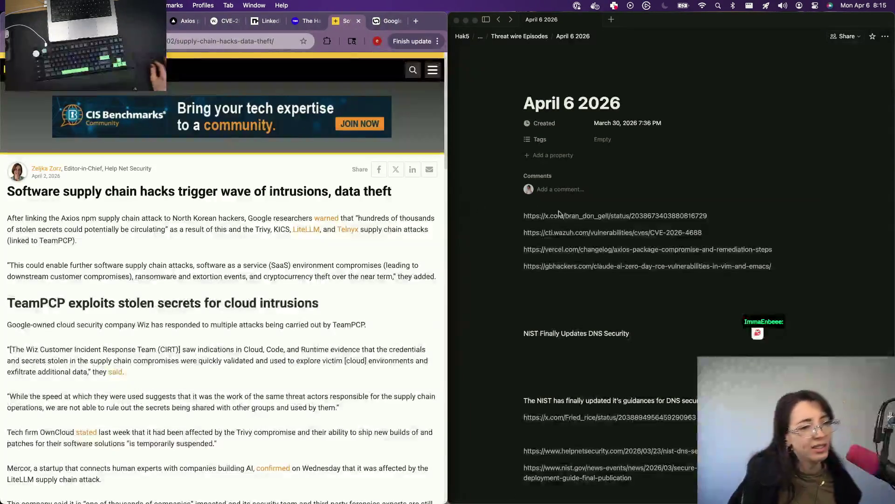
Start a new line above the NIST heading for the Team PCP supply chain story
{"action": "left_click", "coordinate": [545, 299]}
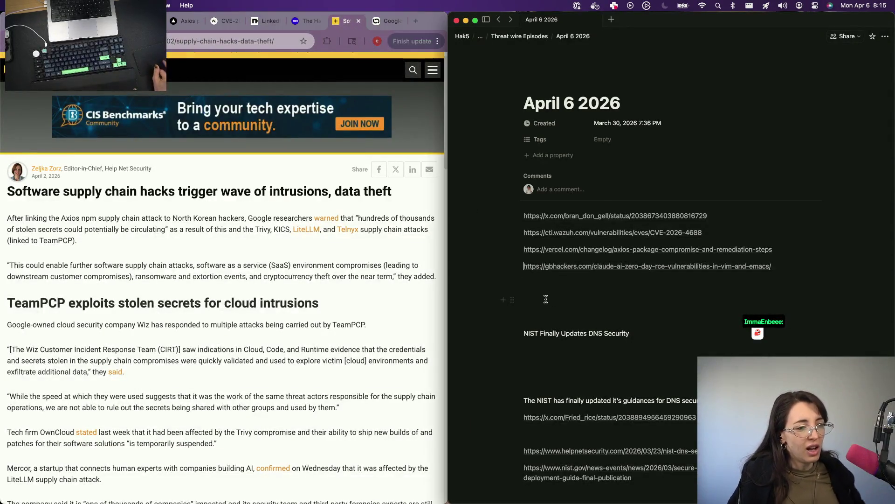
{"action": "left_click", "coordinate": [536, 368]}
{"action": "left_click", "coordinate": [180, 214]}
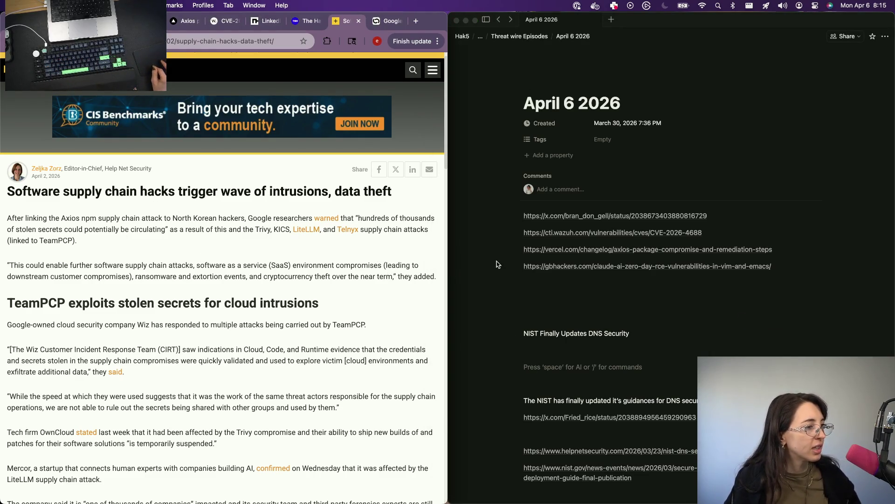
{"action": "left_click", "coordinate": [528, 289]}
{"action": "key", "text": "Return"}
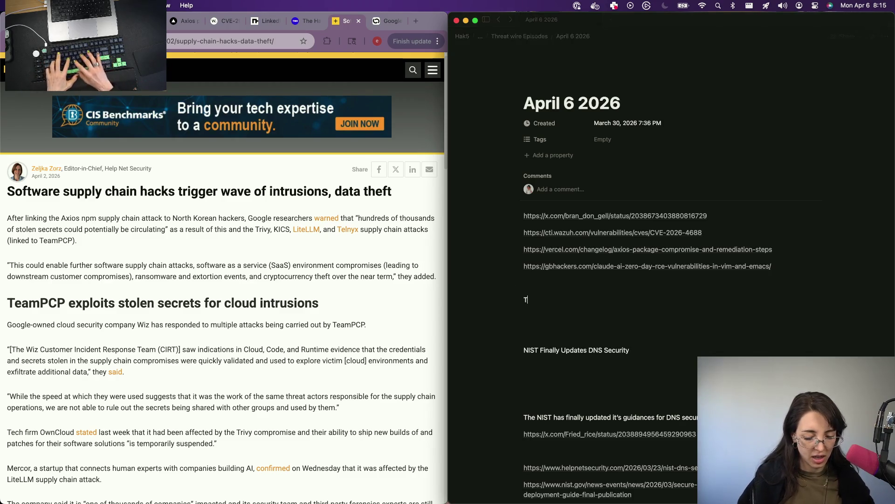
{"action": "type", "text": "T"}
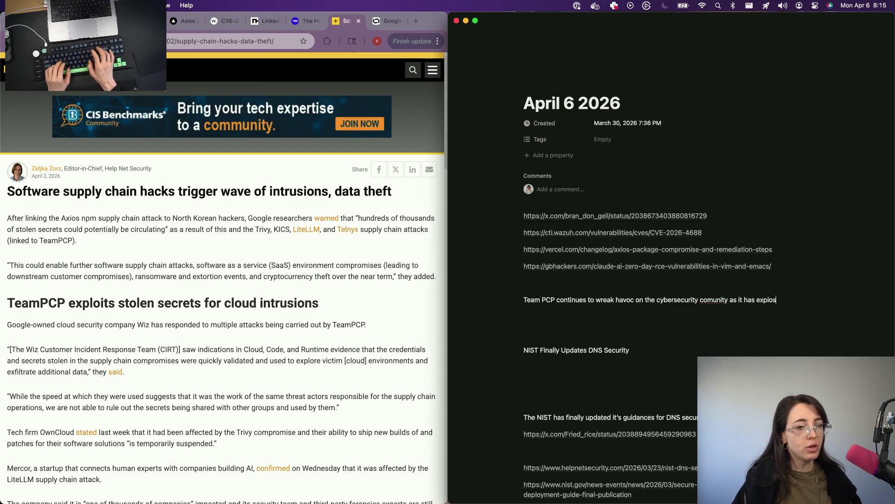
{"action": "type", "text": "t"}
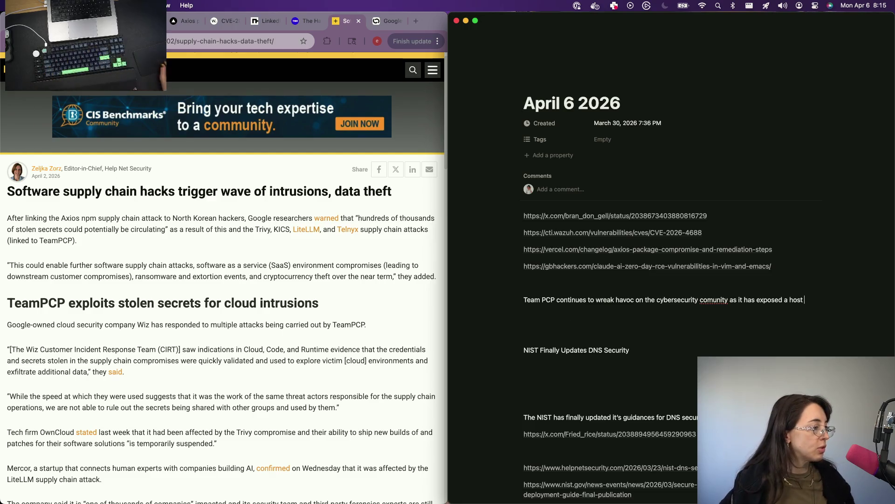
Bring the Help Net Security supply chain article forward and enlarge it to full screen
{"action": "left_click", "coordinate": [432, 26]}
{"action": "double_click", "coordinate": [432, 26]}
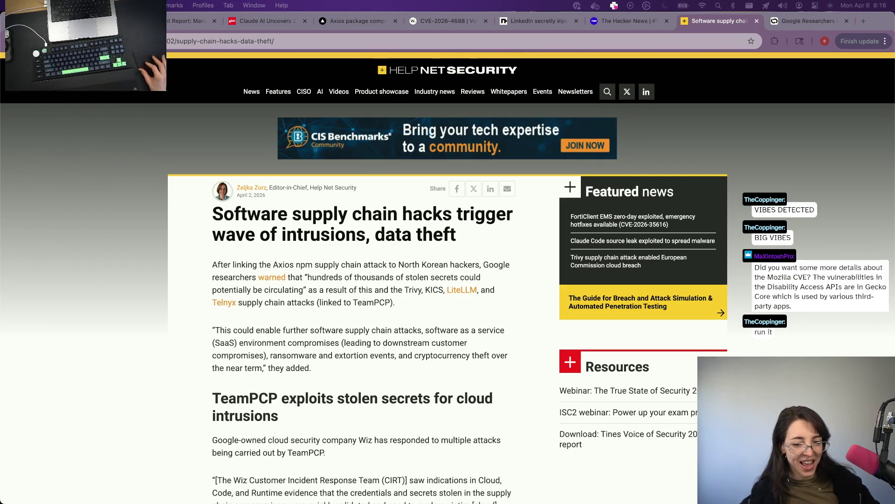
From YouTube Studio, route sound to 4K60ProMK2VRR and reach the Hi TBPN Team! video's watch page
{"action": "mouse_move", "coordinate": [894, 318]}
{"action": "left_mouse_down"}
{"action": "mouse_move", "coordinate": [687, 319]}
{"action": "mouse_move", "coordinate": [561, 52]}
{"action": "left_mouse_up"}
{"action": "scroll", "coordinate": [295, 362], "scroll_direction": "down", "scroll_amount": 3}
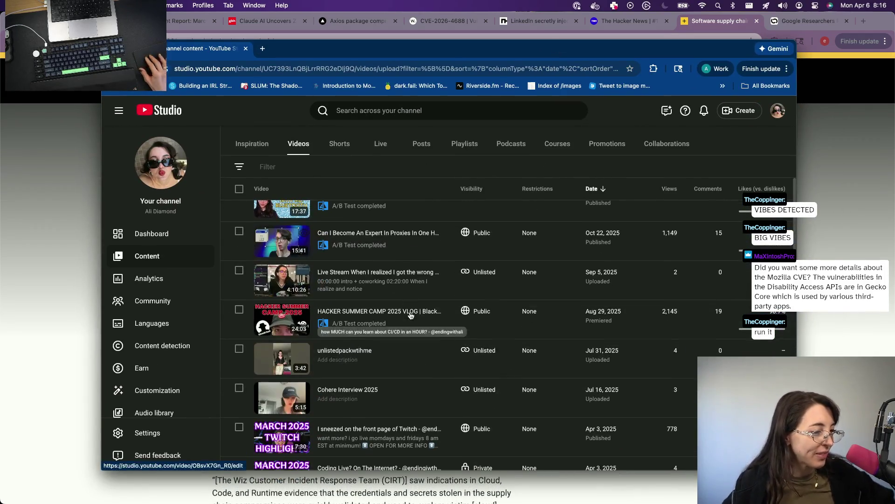
{"action": "scroll", "coordinate": [372, 389], "scroll_direction": "up", "scroll_amount": 1}
{"action": "scroll", "coordinate": [371, 384], "scroll_direction": "up", "scroll_amount": 1}
{"action": "scroll", "coordinate": [368, 374], "scroll_direction": "up", "scroll_amount": 3}
{"action": "scroll", "coordinate": [364, 365], "scroll_direction": "up", "scroll_amount": 1}
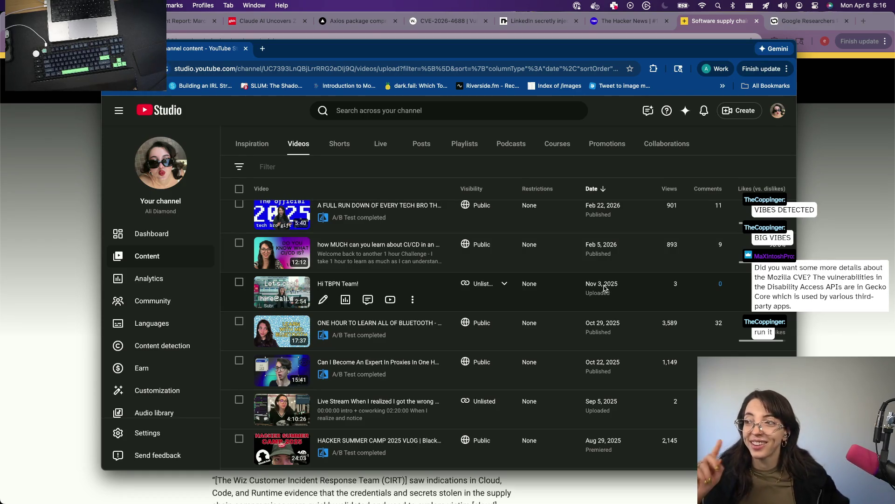
{"action": "left_click", "coordinate": [288, 287]}
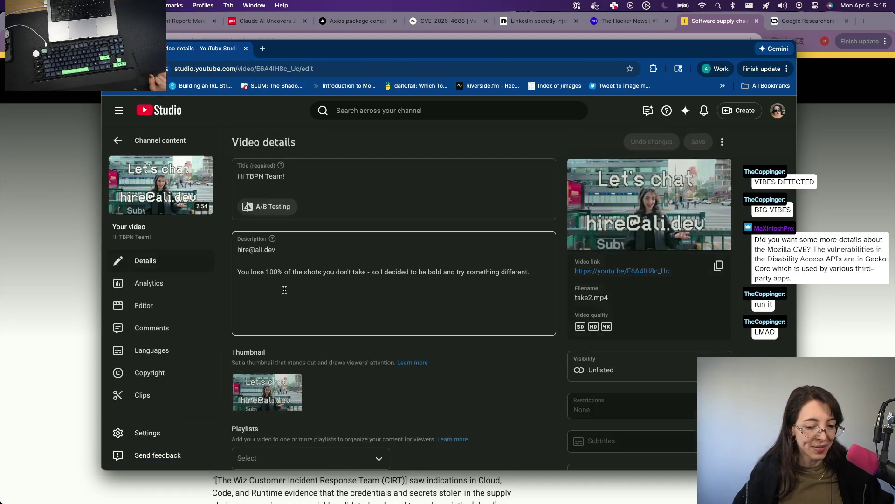
{"action": "mouse_move", "coordinate": [649, 203]}
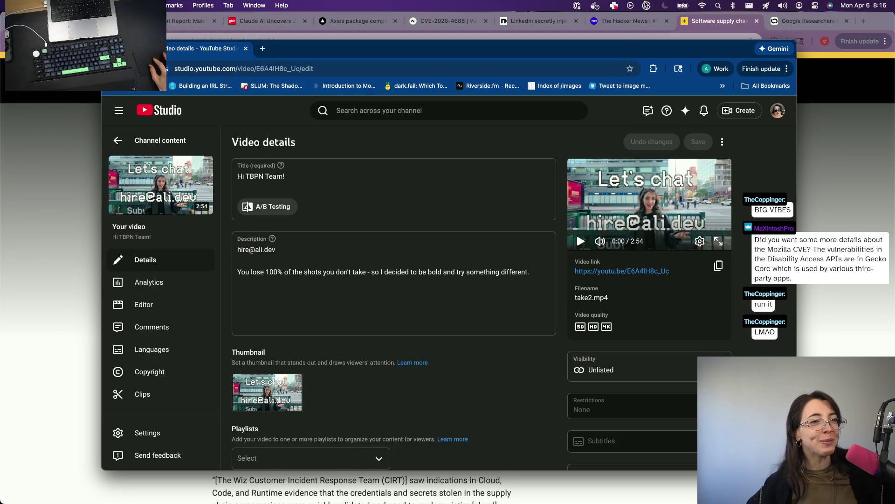
{"action": "left_click", "coordinate": [783, 6]}
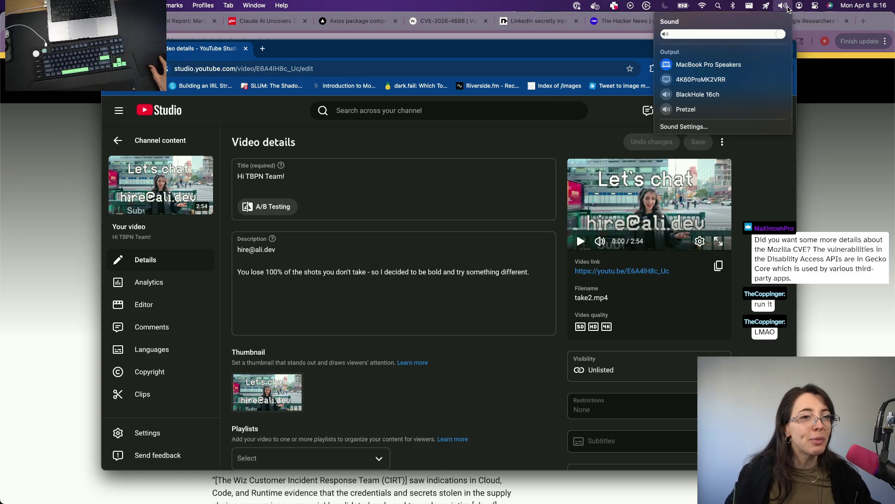
{"action": "left_click", "coordinate": [705, 83]}
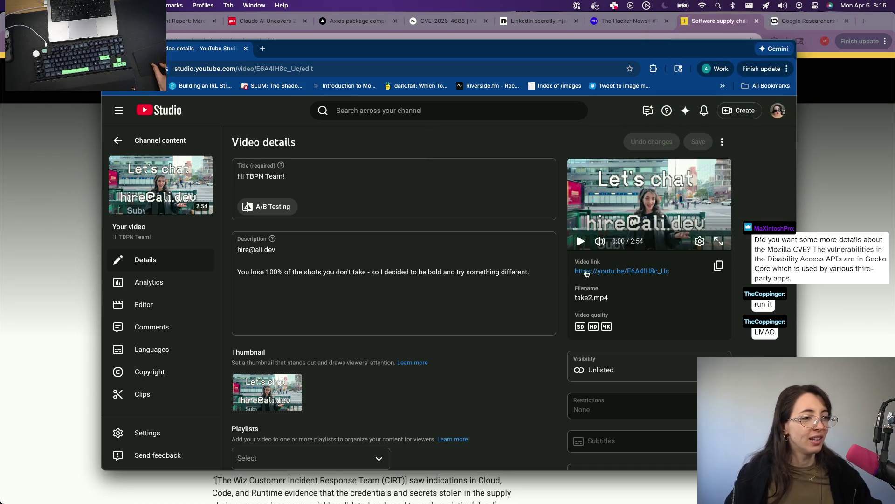
{"action": "left_click", "coordinate": [589, 272]}
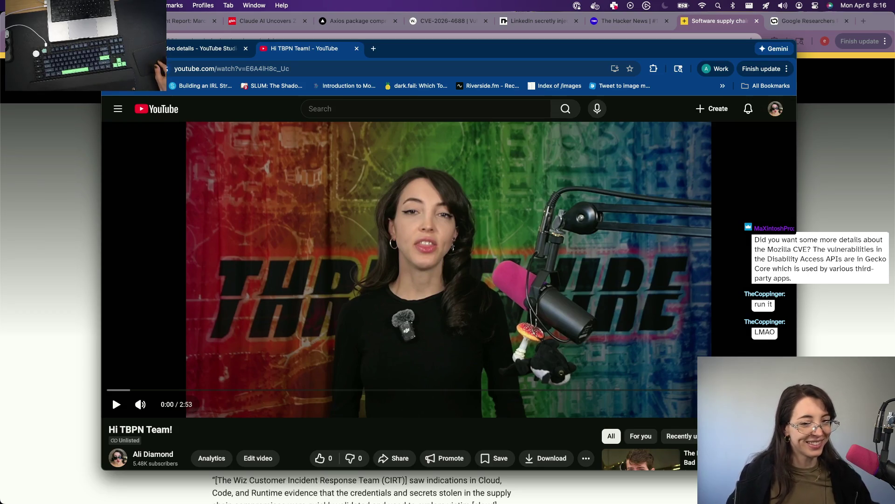
Test full-screen playback of the Hi TBPN Team! video and check the sound output device
{"action": "key", "text": "f"}
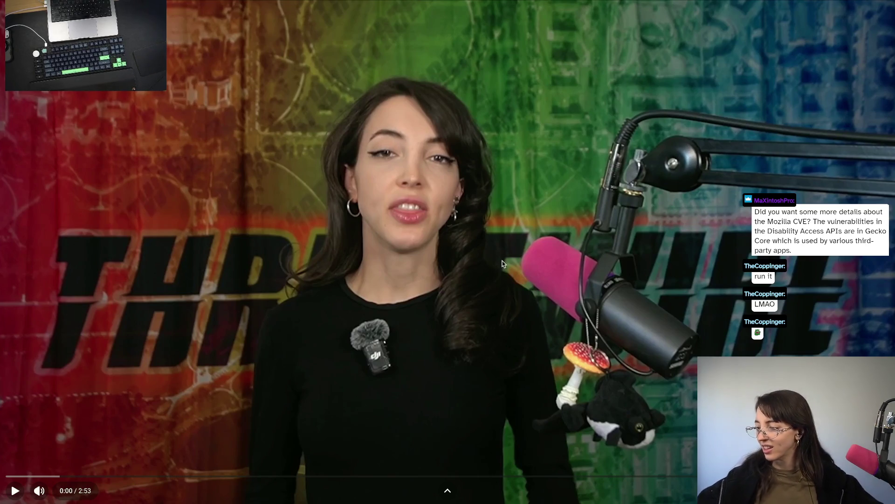
{"action": "left_click", "coordinate": [504, 185]}
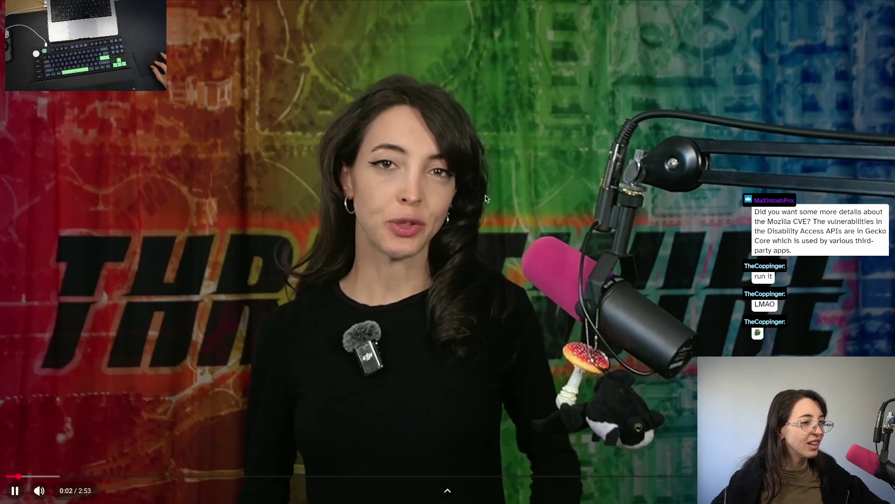
{"action": "left_click", "coordinate": [462, 199]}
{"action": "key", "text": "Escape"}
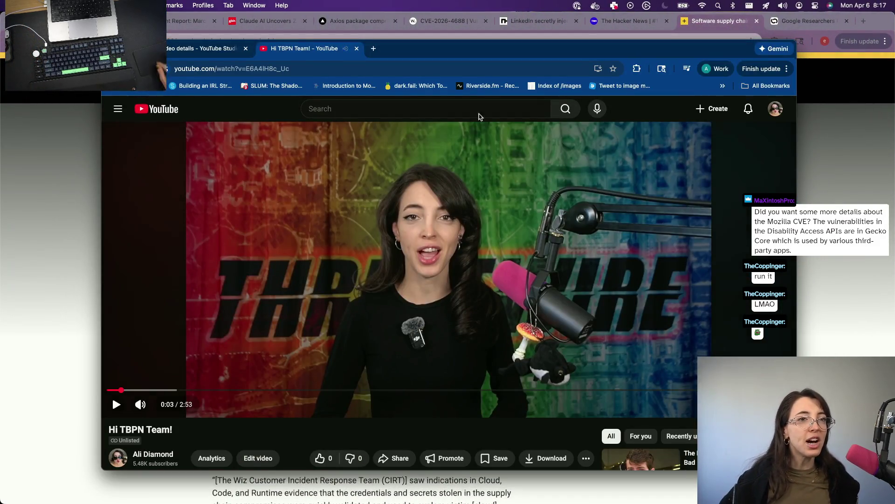
{"action": "left_click", "coordinate": [783, 5]}
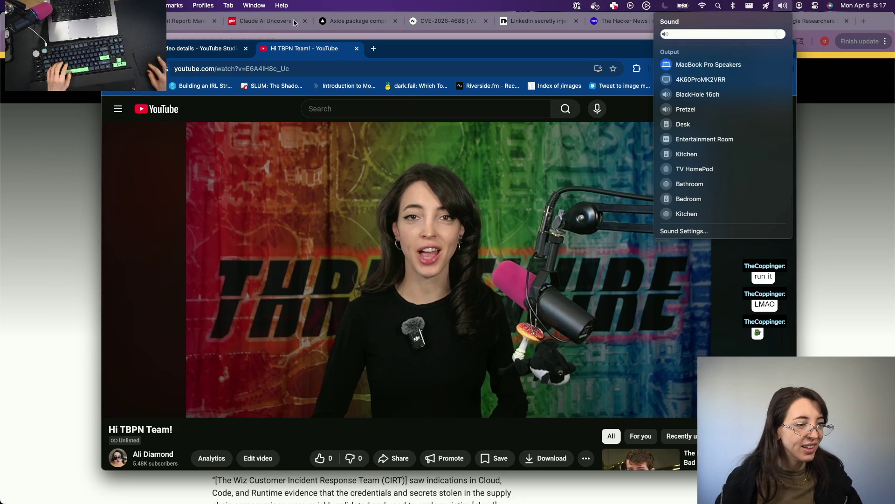
{"action": "left_click", "coordinate": [306, 241]}
{"action": "key", "text": "f"}
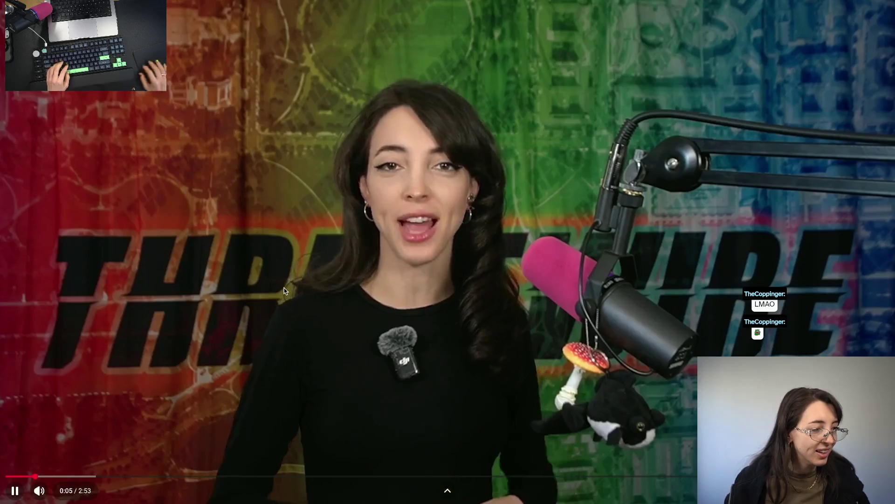
{"action": "key", "text": "k"}
{"action": "key", "text": "Escape"}
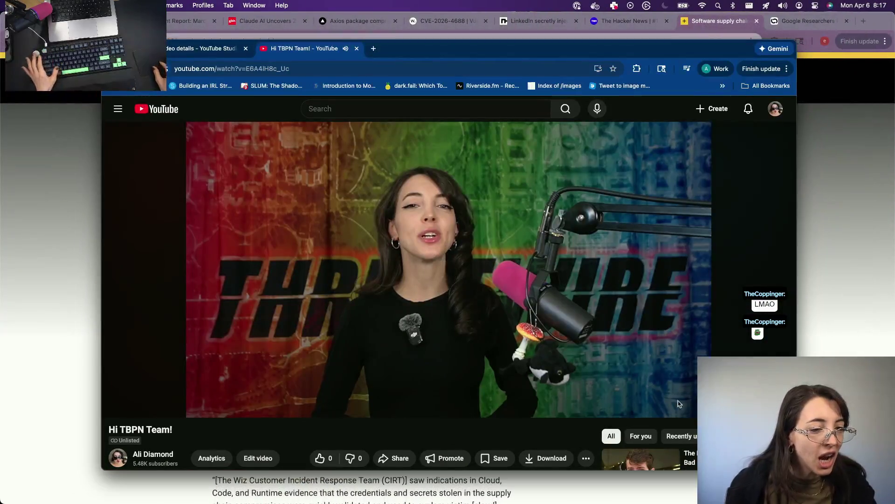
Check the playback speed setting, then play the video from the start in full screen
{"action": "left_click", "coordinate": [727, 404]}
{"action": "left_click", "coordinate": [688, 361]}
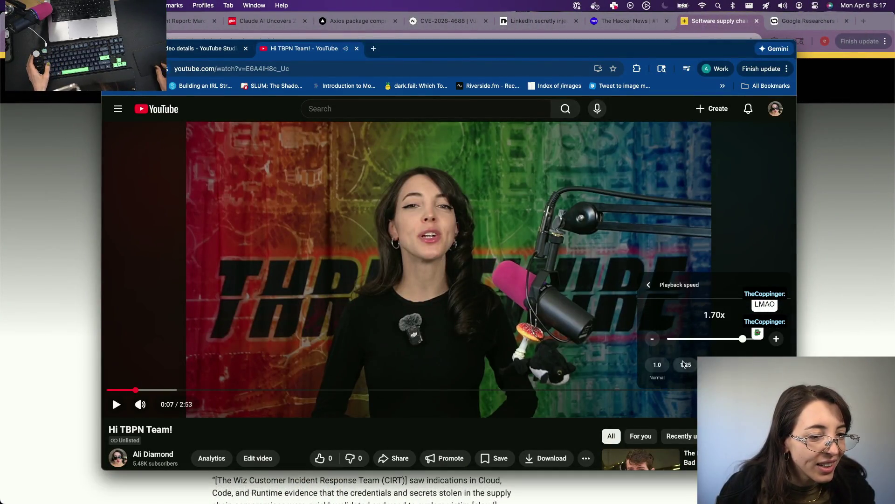
{"action": "left_click", "coordinate": [115, 403]}
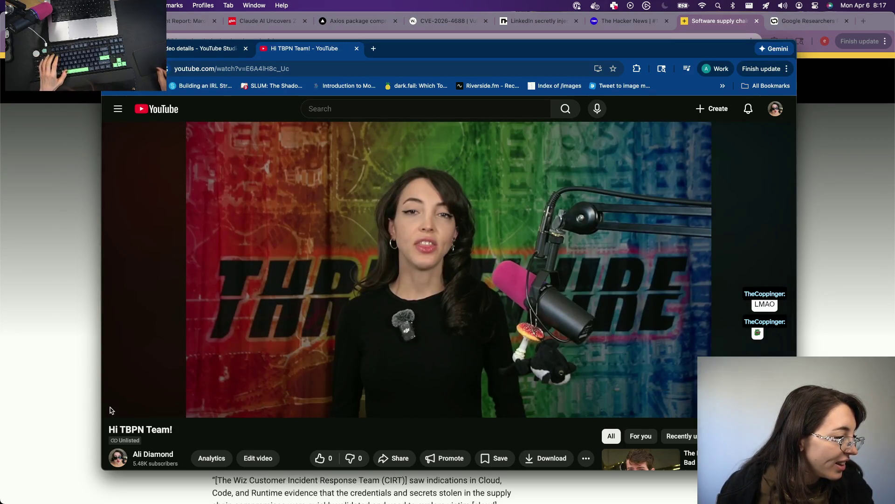
{"action": "left_click", "coordinate": [116, 402]}
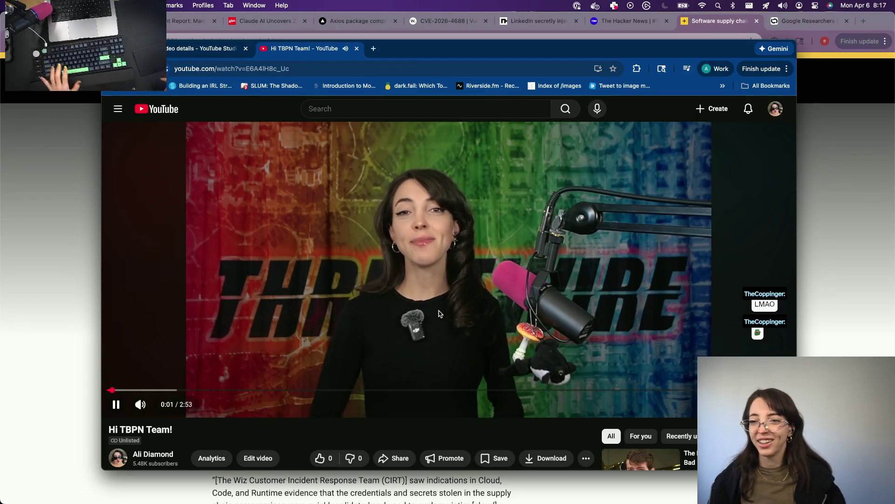
{"action": "double_click", "coordinate": [439, 314]}
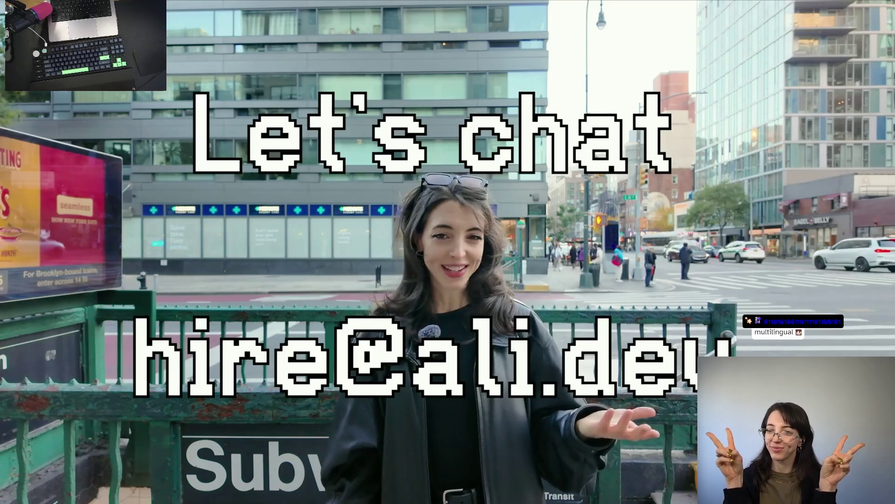
Pause the video at its closing credits, leave full screen and select its web address
{"action": "key", "text": "Escape"}
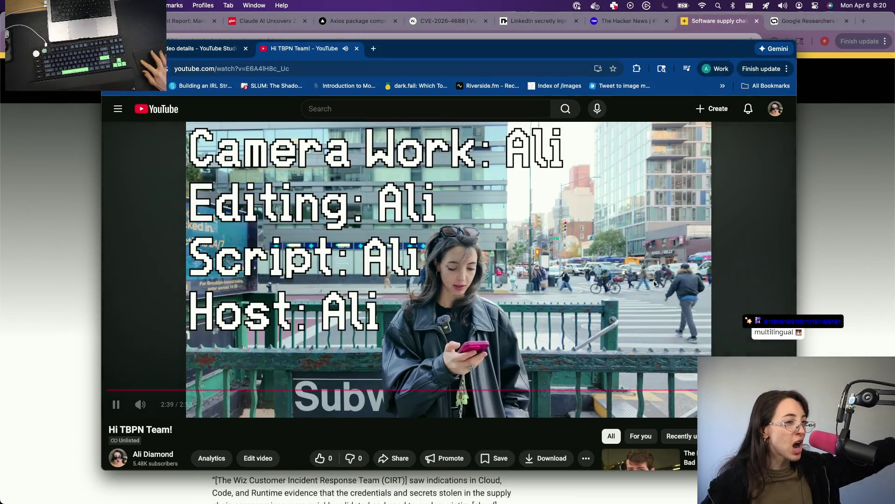
{"action": "left_click", "coordinate": [369, 147]}
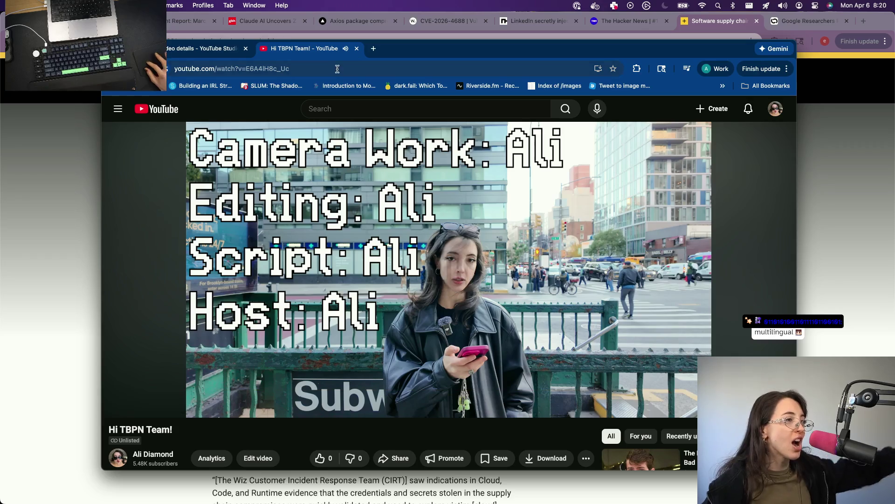
{"action": "key", "text": "super+l"}
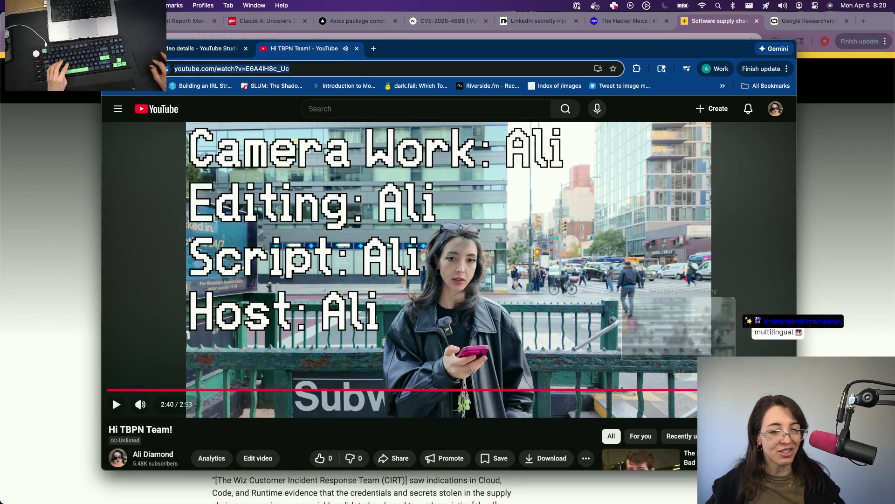
Load twitter.com, go to own profile and bring up the Nick Dobos post in its own tab
{"action": "key", "text": "super+t"}
{"action": "type", "text": "you"}
{"action": "key", "text": "BackSpace"}
{"action": "key", "text": "BackSpace"}
{"action": "key", "text": "BackSpace"}
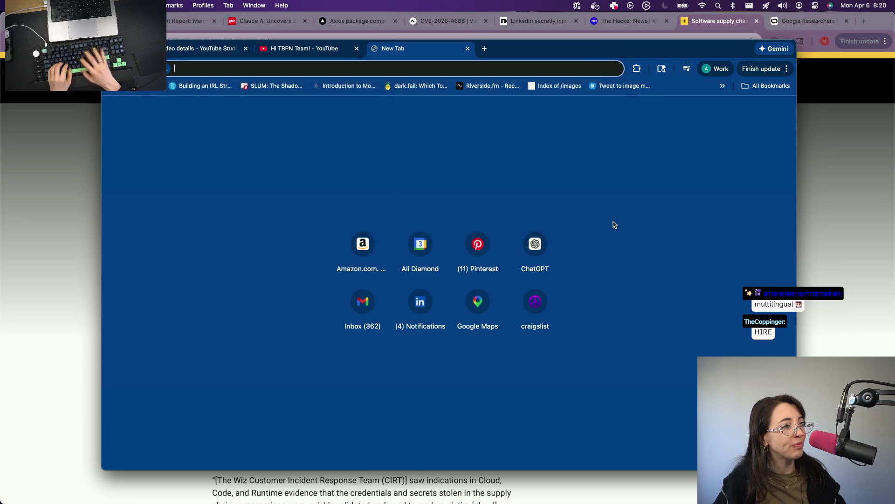
{"action": "type", "text": "in"}
{"action": "key", "text": "BackSpace"}
{"action": "key", "text": "BackSpace"}
{"action": "type", "text": "twitter.com"}
{"action": "key", "text": "Return"}
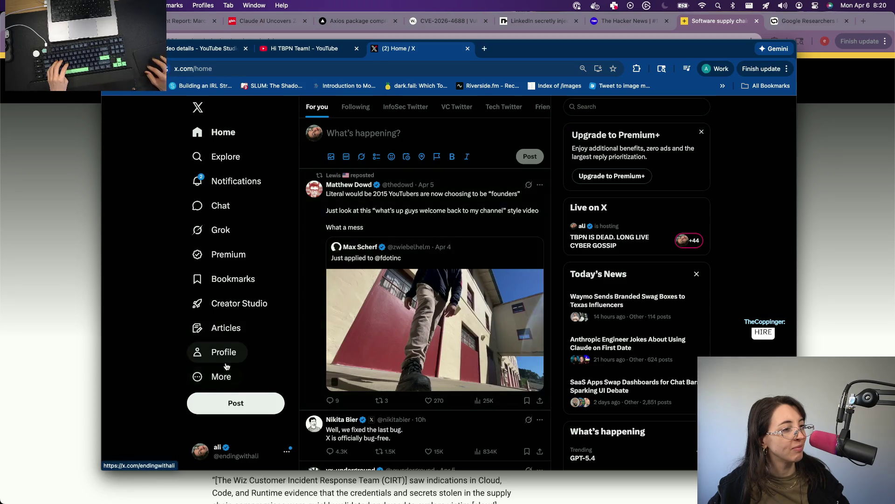
{"action": "left_click", "coordinate": [229, 353]}
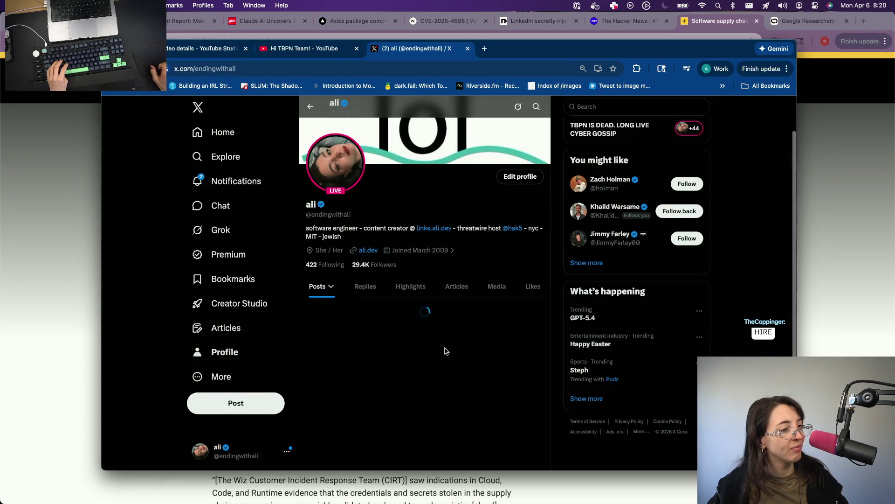
{"action": "scroll", "coordinate": [446, 315], "scroll_direction": "down", "scroll_amount": 10}
{"action": "scroll", "coordinate": [453, 224], "scroll_direction": "down", "scroll_amount": 3}
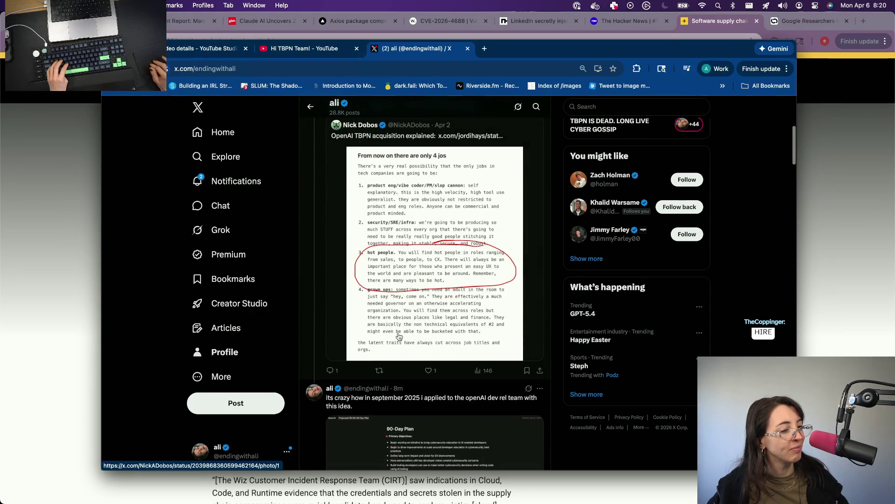
{"action": "left_click", "coordinate": [460, 157], "text": "super"}
{"action": "scroll", "coordinate": [490, 141], "scroll_direction": "up", "scroll_amount": 3}
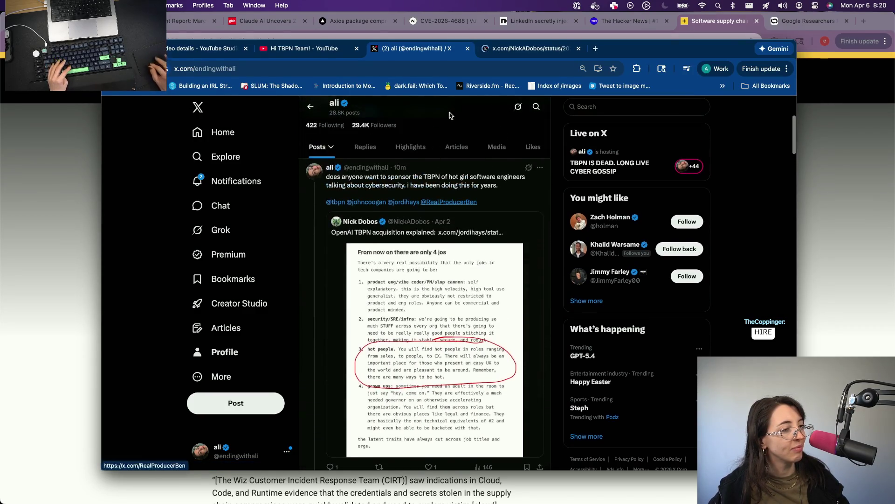
{"action": "left_click", "coordinate": [529, 48]}
{"action": "scroll", "coordinate": [448, 280], "scroll_direction": "down", "scroll_amount": 2}
{"action": "scroll", "coordinate": [421, 301], "scroll_direction": "down", "scroll_amount": 2}
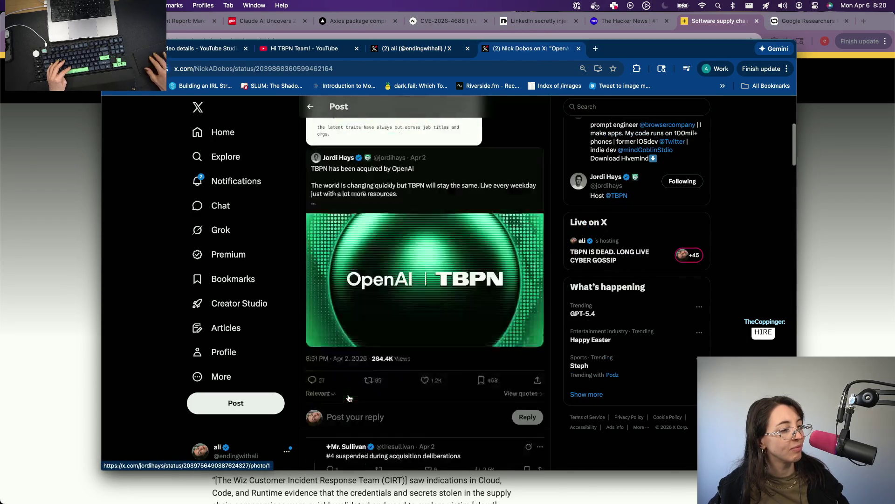
{"action": "scroll", "coordinate": [375, 319], "scroll_direction": "down", "scroll_amount": 5}
Start a quote of the Nick Dobos post with the sponsor message and the pasted YouTube video link
{"action": "left_click", "coordinate": [369, 279]}
{"action": "left_click", "coordinate": [366, 295]}
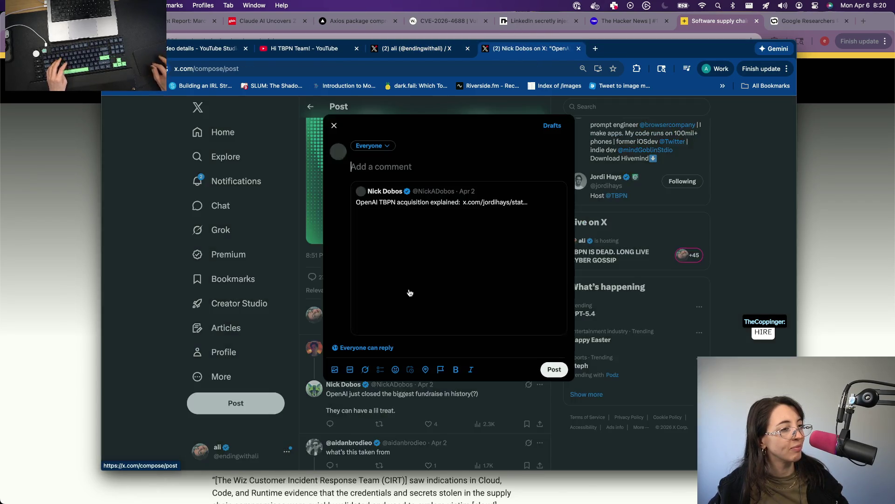
{"action": "type", "text": "anyone want to sponsor"}
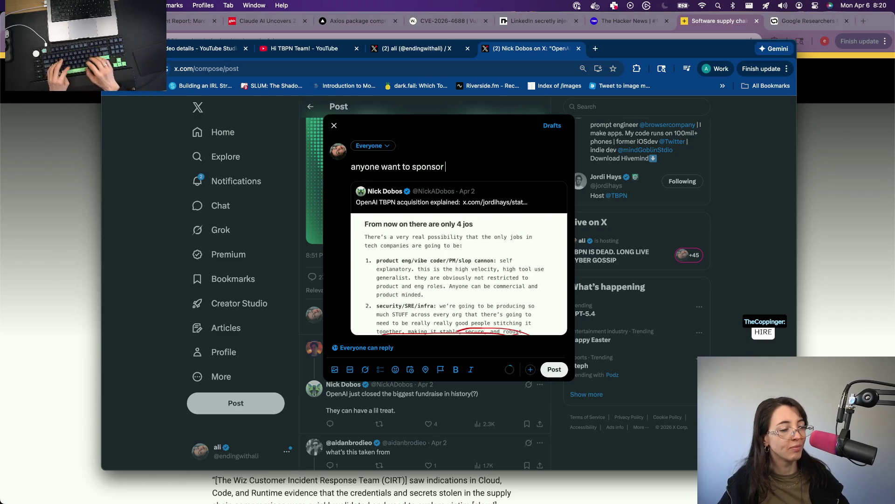
{"action": "key", "text": "Return"}
{"action": "type", "text": "https://www.youtube.com/watch?v=E6A4lH8c_Uc"}
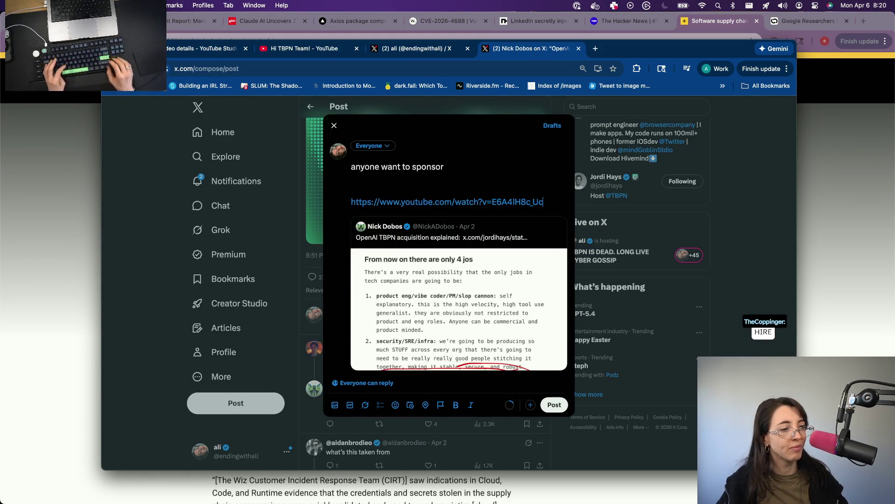
{"action": "key", "text": "Up"}
{"action": "key", "text": "Return"}
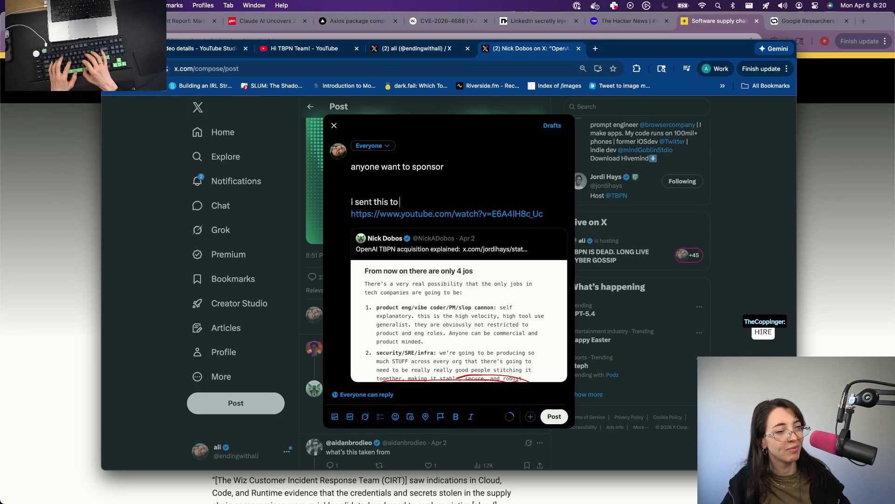
{"action": "type", "text": "tbpn"}
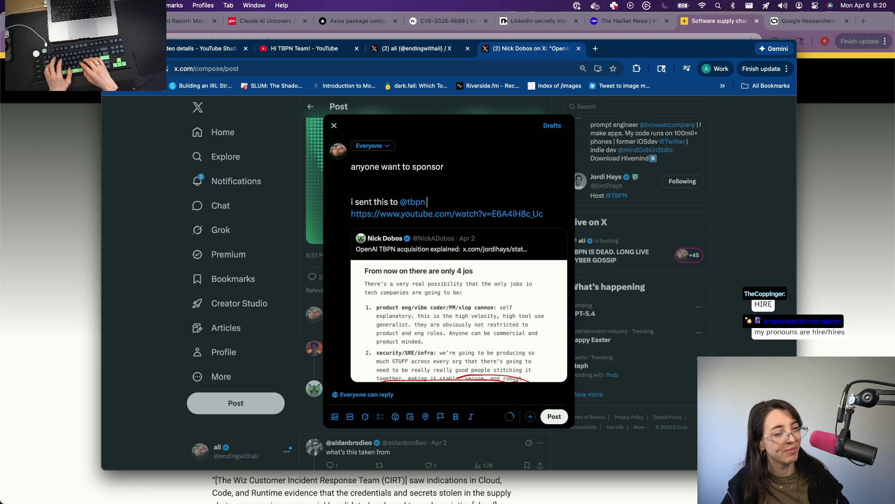
{"action": "type", "text": " @jordi"}
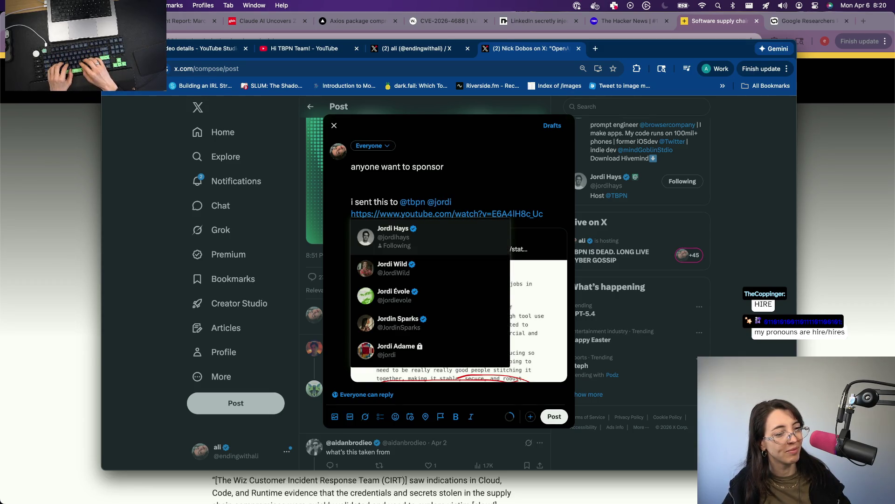
{"action": "key", "text": "Return"}
{"action": "type", "text": "joh"}
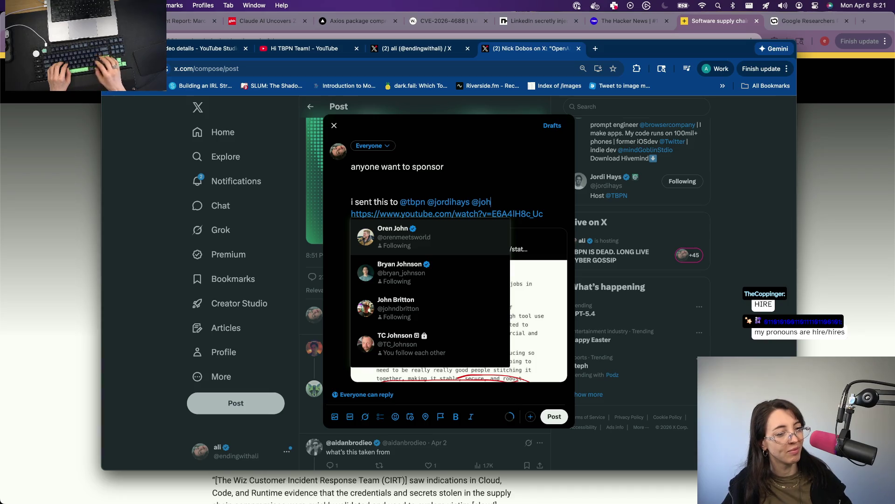
{"action": "key", "text": "BackSpace"}
{"action": "type", "text": "ncoo"}
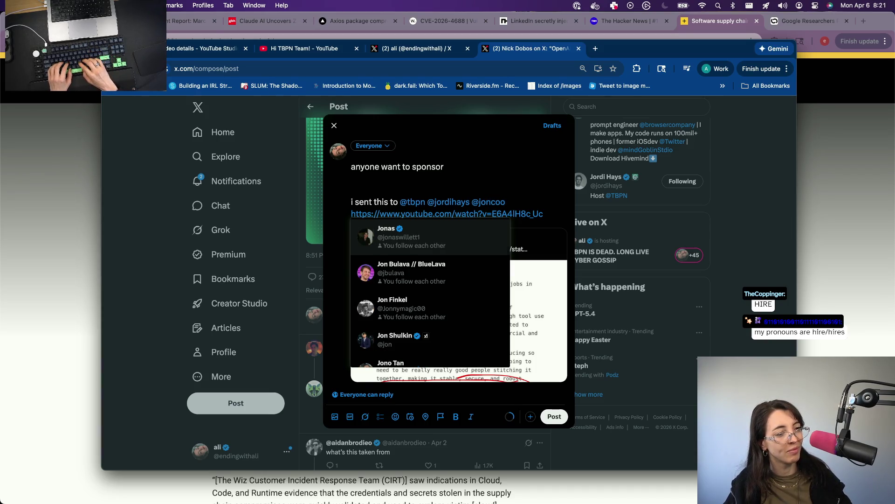
{"action": "key", "text": "BackSpace"}
{"action": "key", "text": "BackSpace"}
{"action": "key", "text": "BackSpace"}
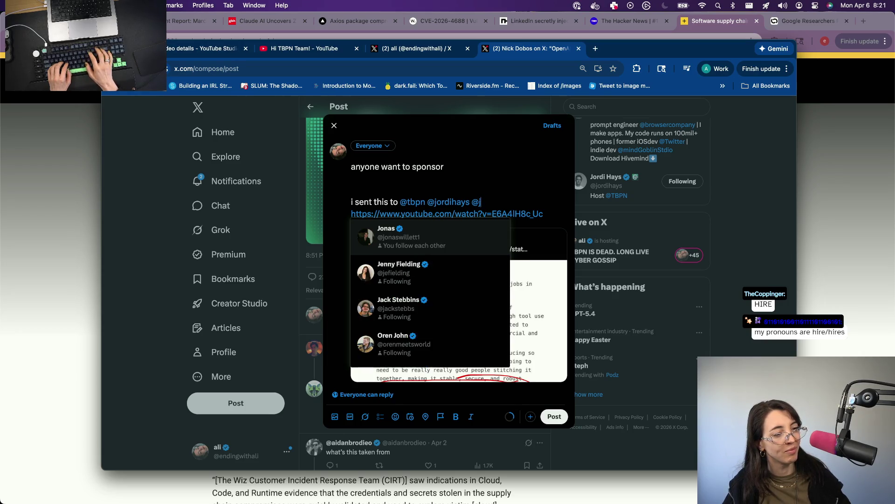
{"action": "key", "text": "BackSpace"}
{"action": "left_click", "coordinate": [418, 49]}
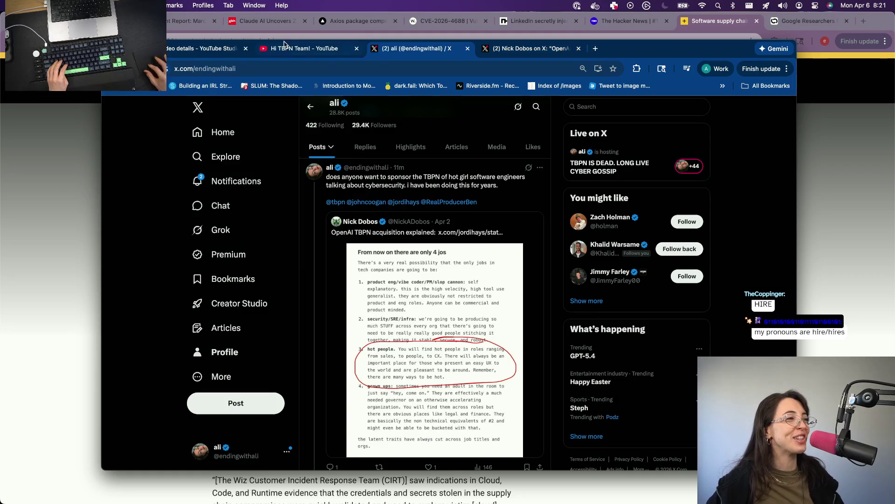
{"action": "left_click", "coordinate": [304, 49]}
{"action": "scroll", "coordinate": [275, 375], "scroll_direction": "down", "scroll_amount": 3}
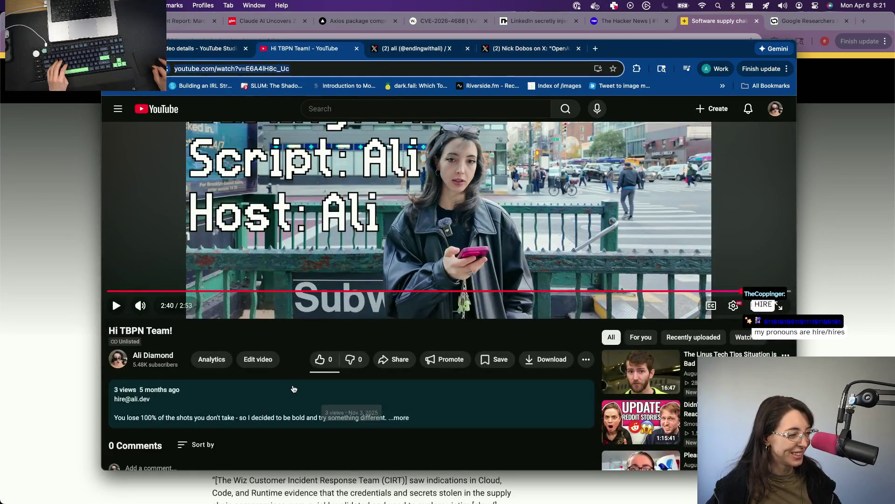
{"action": "scroll", "coordinate": [416, 384], "scroll_direction": "down", "scroll_amount": 1}
{"action": "scroll", "coordinate": [416, 383], "scroll_direction": "down", "scroll_amount": 1}
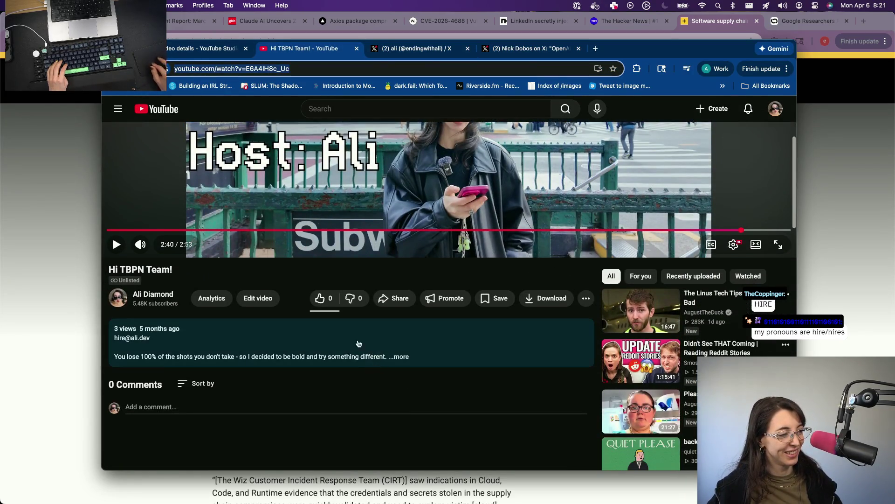
{"action": "left_click", "coordinate": [550, 49]}
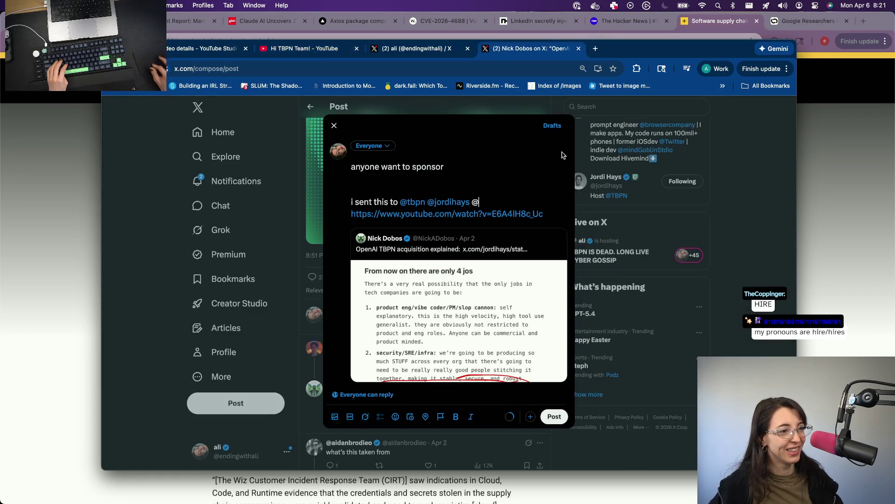
{"action": "type", "text": "h"}
{"action": "key", "text": "BackSpace"}
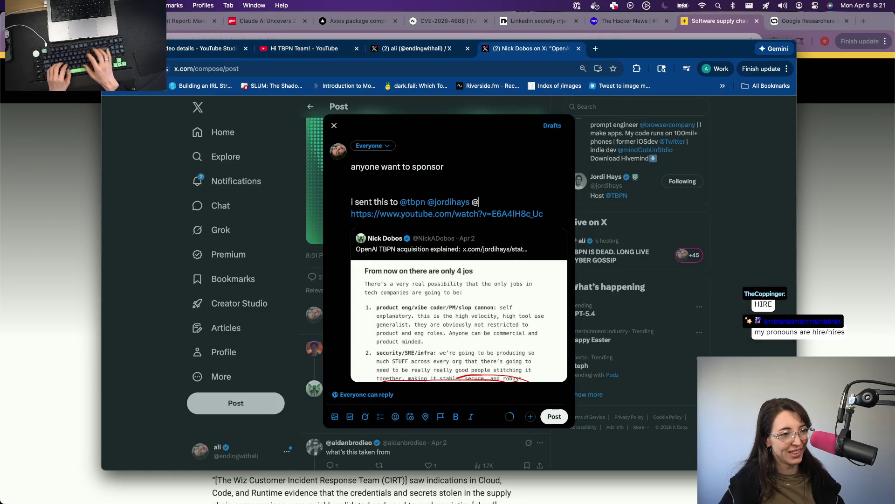
{"action": "type", "text": "coog"}
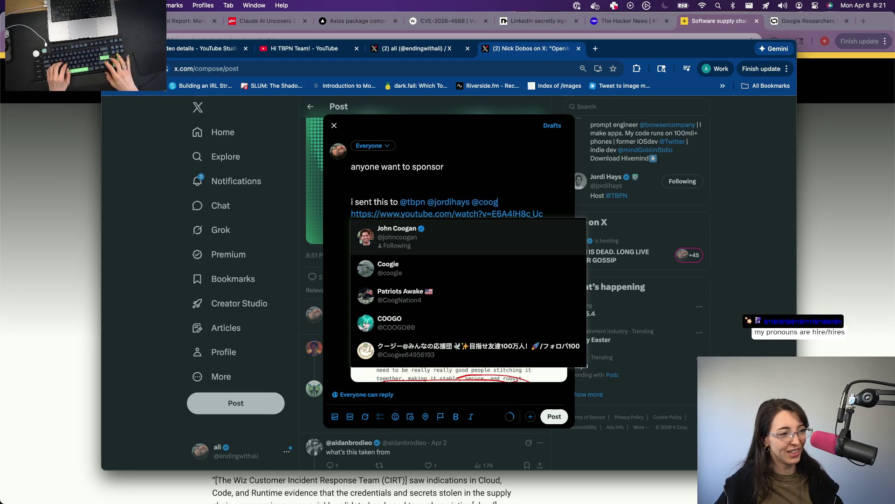
{"action": "key", "text": "Return"}
{"action": "type", "text": "propd"}
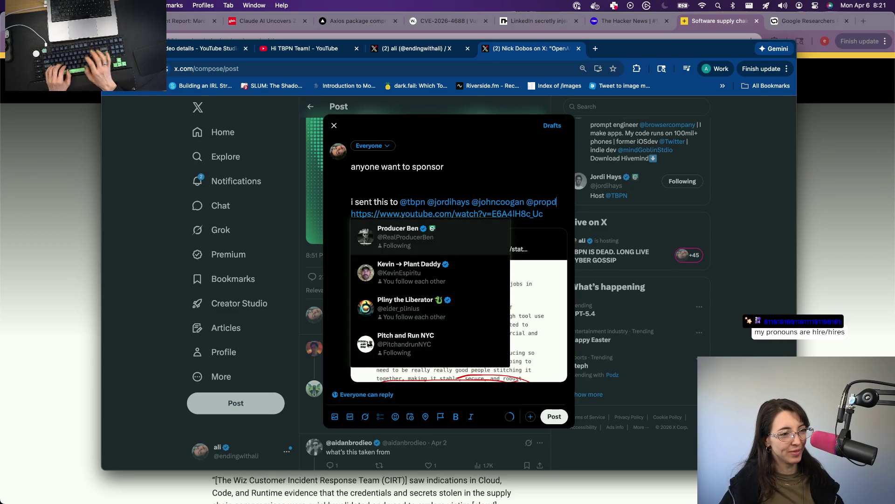
{"action": "key", "text": "BackSpace"}
{"action": "key", "text": "BackSpace"}
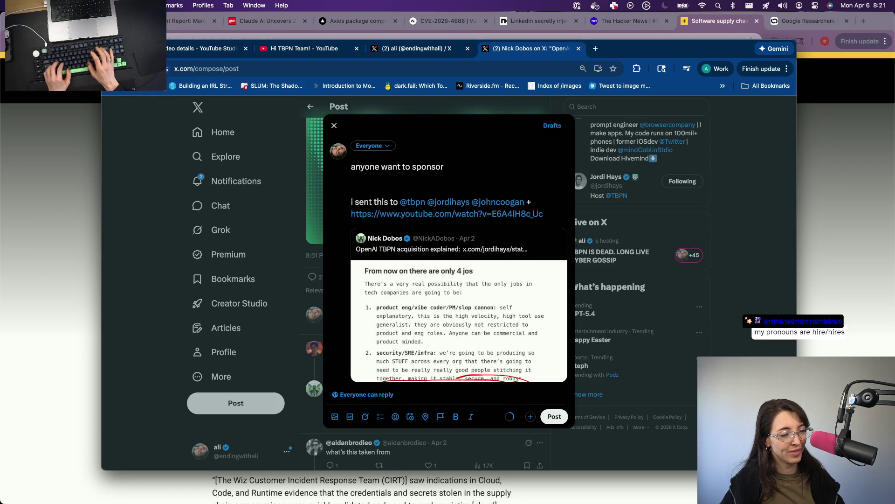
{"action": "type", "text": "ben"}
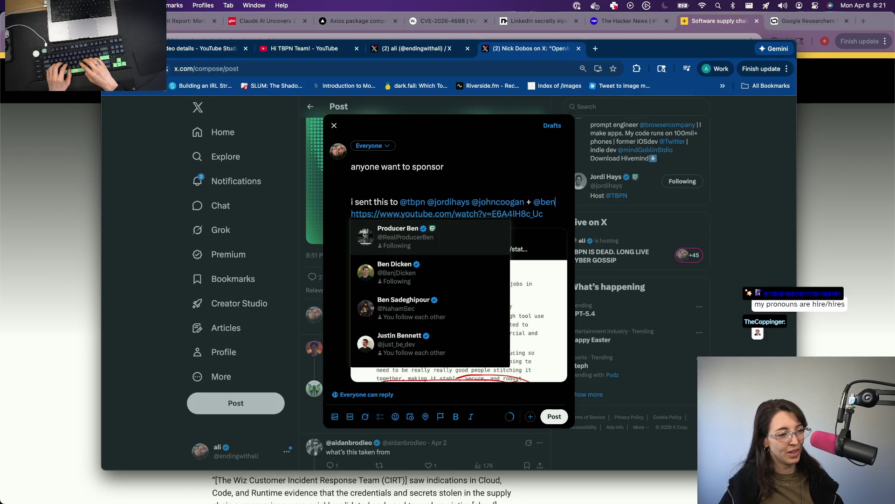
{"action": "key", "text": "super+t"}
{"action": "type", "text": "ytst"}
{"action": "key", "text": "BackSpace"}
{"action": "key", "text": "BackSpace"}
{"action": "key", "text": "BackSpace"}
{"action": "type", "text": "tbpn"}
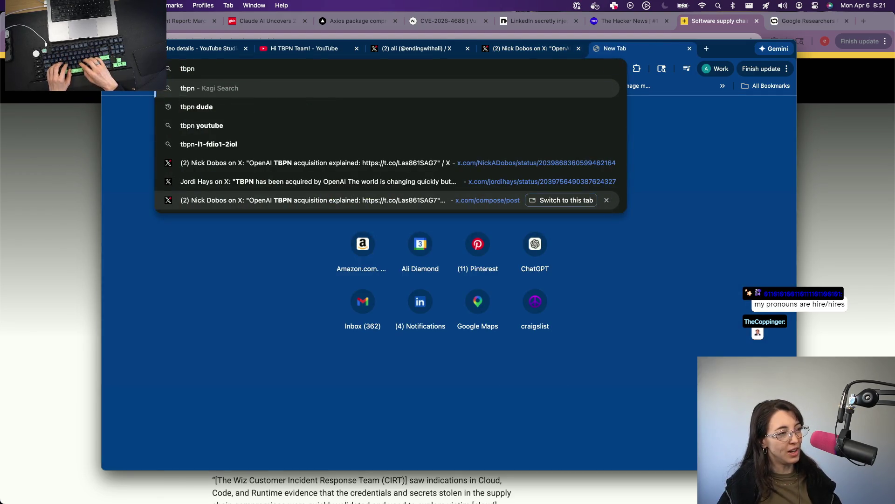
{"action": "type", "text": " p[r"}
Run the 'tbpn president' search and remove the unfinished mention from the draft meanwhile
{"action": "key", "text": "BackSpace"}
{"action": "key", "text": "BackSpace"}
{"action": "type", "text": "resident"}
{"action": "key", "text": "Return"}
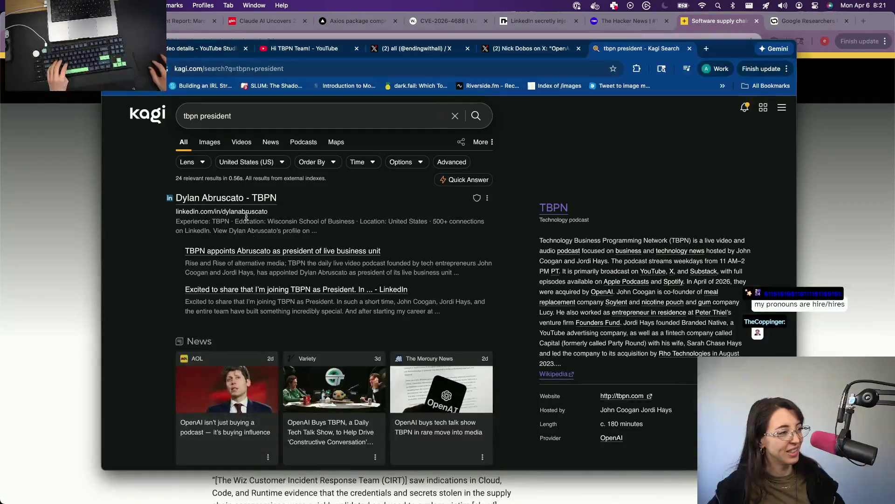
{"action": "key", "text": "ctrl+shift+Tab"}
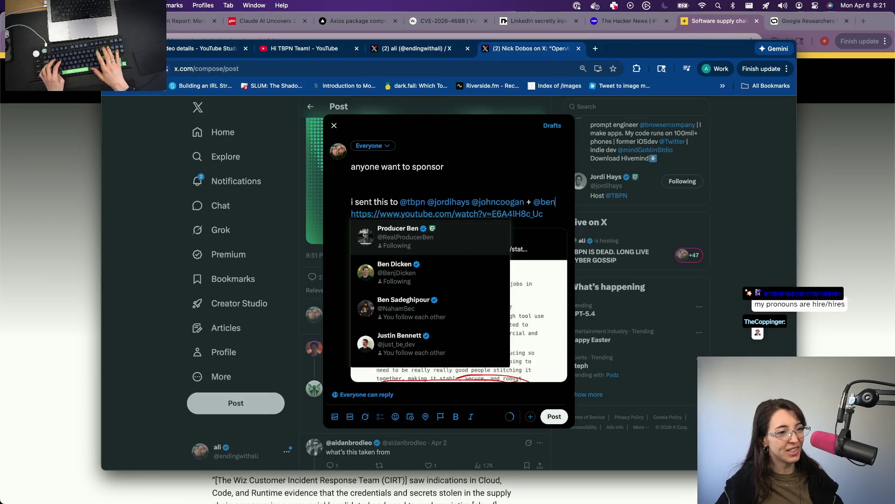
{"action": "key", "text": "BackSpace"}
{"action": "key", "text": "BackSpace"}
{"action": "key", "text": "BackSpace"}
{"action": "type", "text": "dylan"}
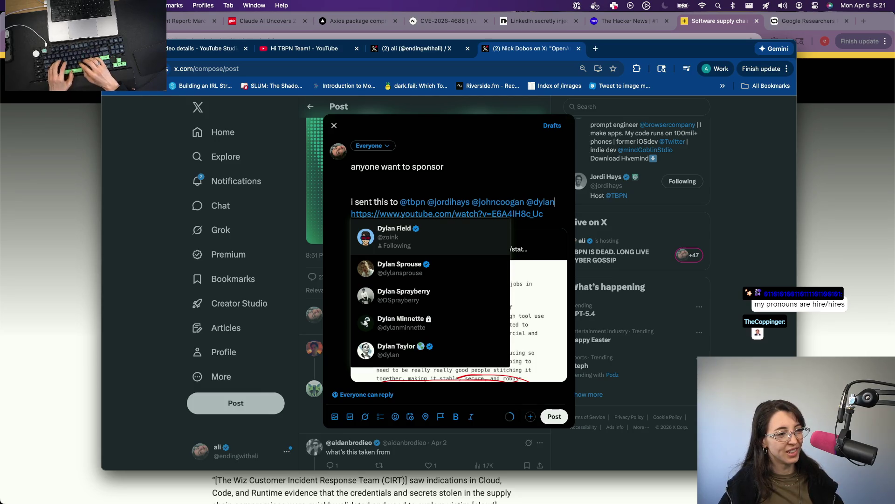
{"action": "type", "text": "amb"}
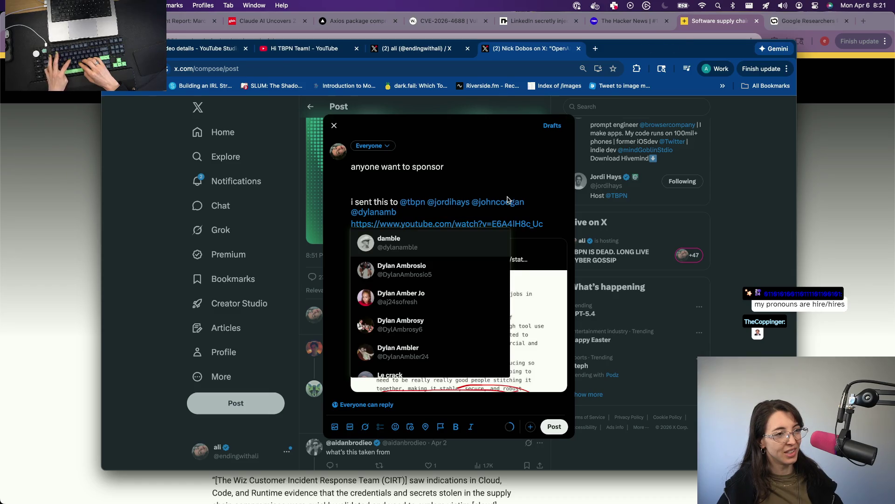
{"action": "key", "text": "super+shift+t"}
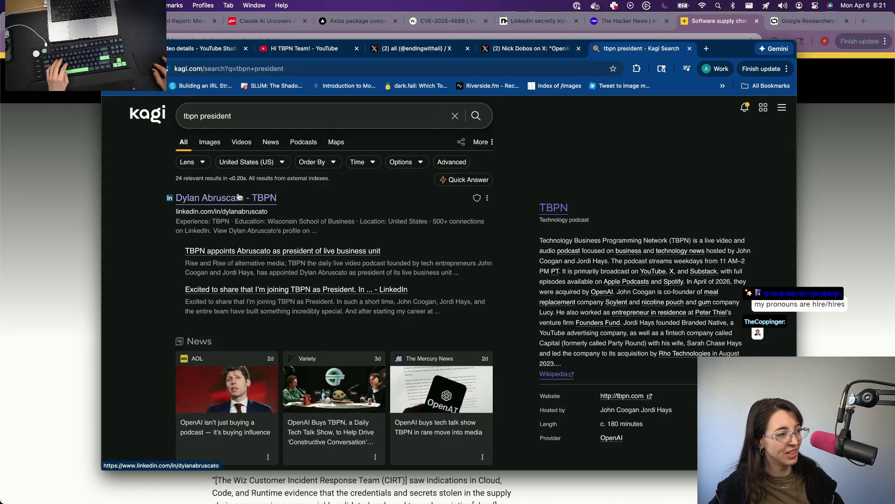
{"action": "scroll", "coordinate": [243, 212], "scroll_direction": "down", "scroll_amount": 5}
{"action": "scroll", "coordinate": [245, 213], "scroll_direction": "down", "scroll_amount": 2}
{"action": "scroll", "coordinate": [248, 216], "scroll_direction": "up", "scroll_amount": 1}
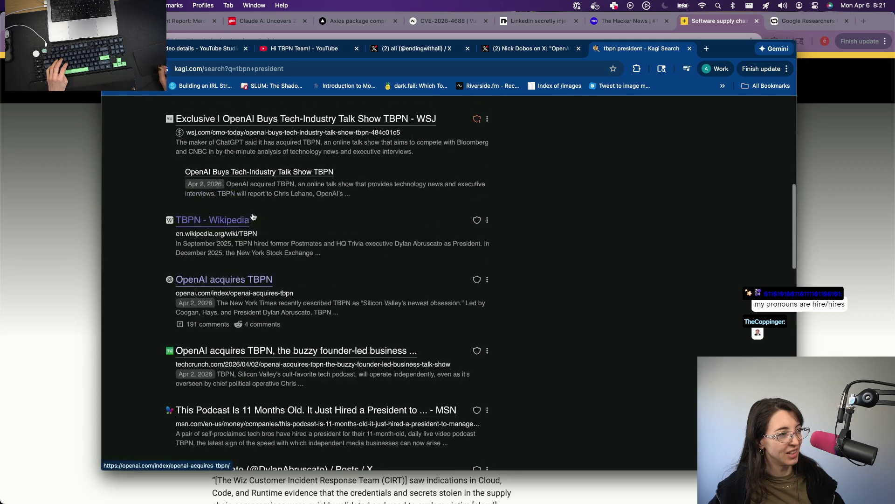
{"action": "scroll", "coordinate": [253, 217], "scroll_direction": "up", "scroll_amount": 1}
{"action": "scroll", "coordinate": [468, 279], "scroll_direction": "up", "scroll_amount": 5}
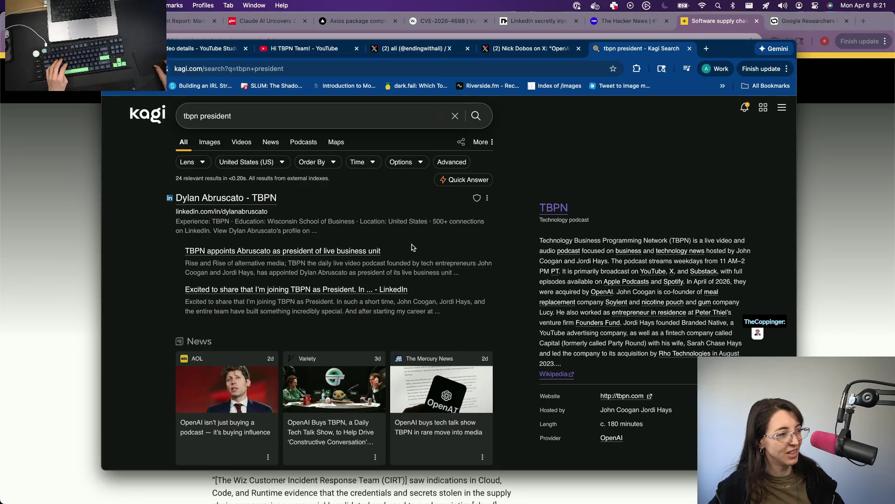
Search the first result's title plus 'twitter', view Dylan Abruscato's X profile, then close it
{"action": "left_click_drag", "start_coordinate": [278, 198], "coordinate": [183, 197]}
{"action": "key", "text": "super+c"}
{"action": "left_click", "coordinate": [250, 118]}
{"action": "key", "text": "super+a"}
{"action": "key", "text": "super+v"}
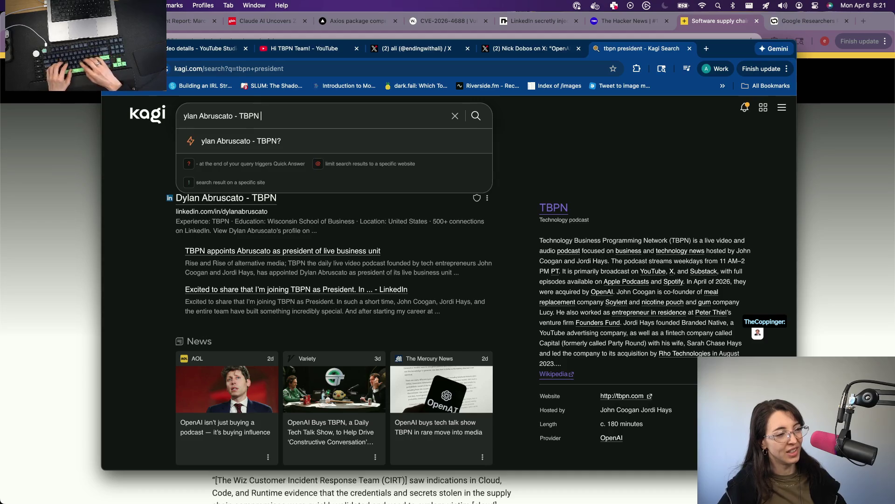
{"action": "type", "text": "twitter"}
{"action": "key", "text": "Return"}
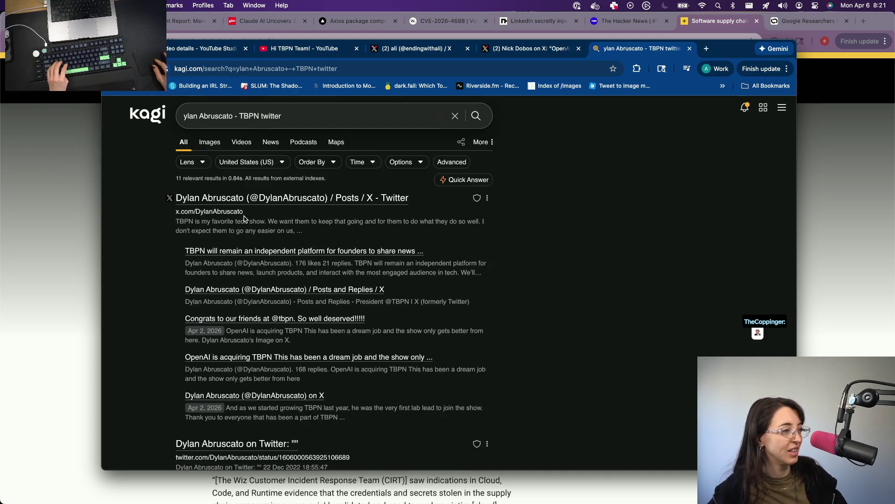
{"action": "left_click", "coordinate": [314, 198]}
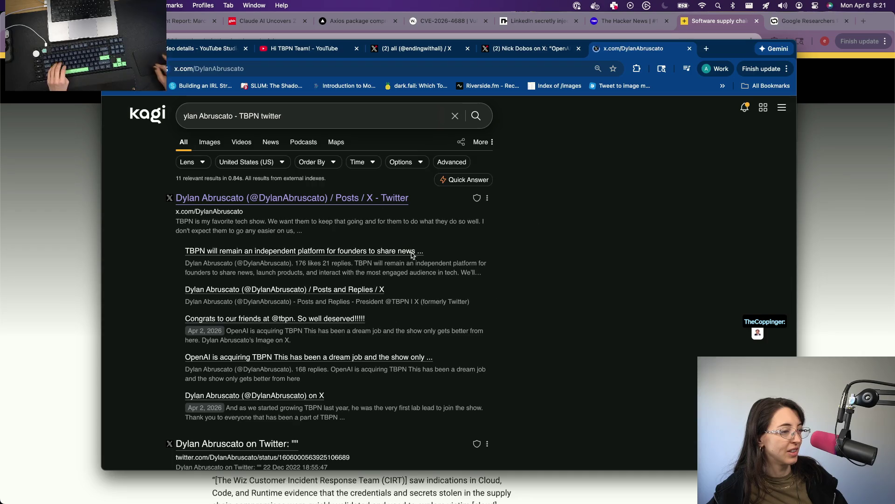
{"action": "key", "text": "super+w"}
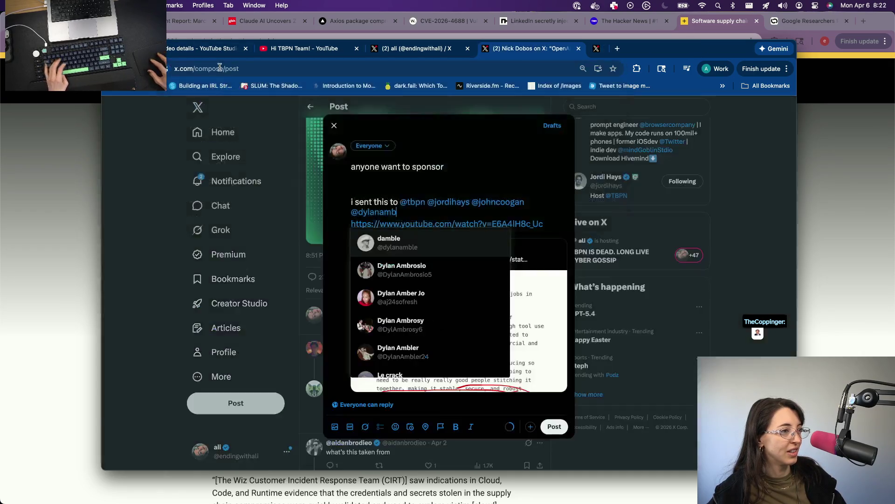
Finish the president's @-mention and 'in november' wording, then select the earlier sponsorship post's text
{"action": "key", "text": "alt+BackSpace"}
{"action": "type", "text": "@DylanAbruscato in no"}
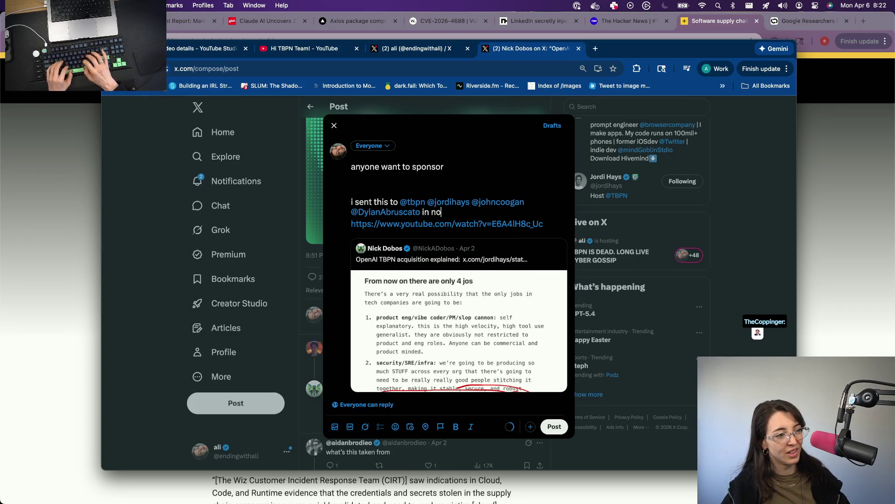
{"action": "key", "text": "alt+BackSpace"}
{"action": "key", "text": "alt+BackSpace"}
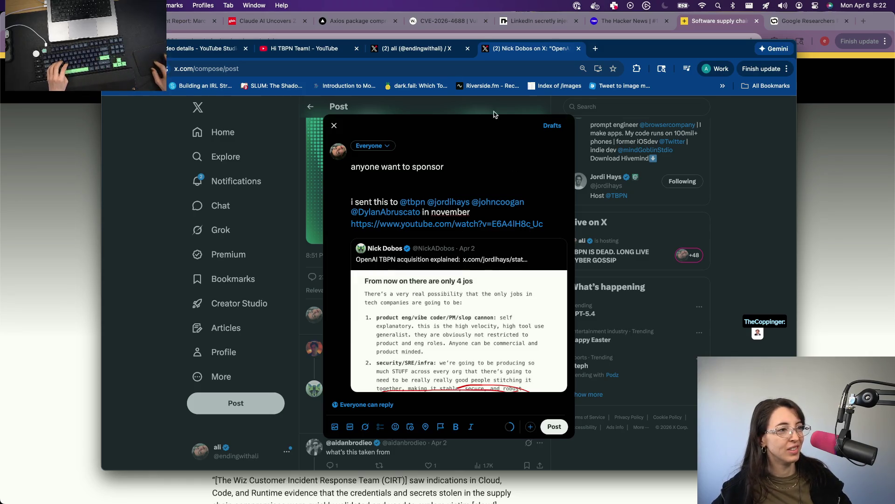
{"action": "left_click", "coordinate": [438, 55]}
{"action": "left_click_drag", "start_coordinate": [500, 191], "coordinate": [355, 177]}
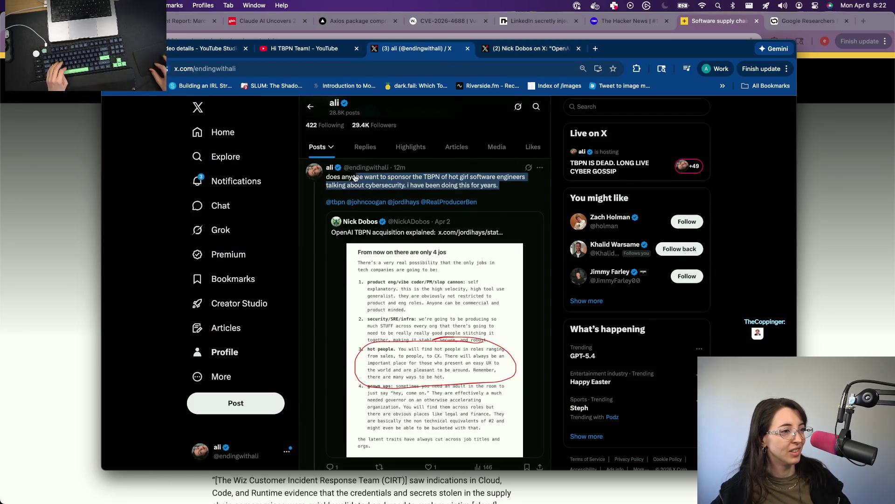
Replace the draft's first post with the copied sponsorship pitch and tidy the blank lines before the link
{"action": "left_click", "coordinate": [505, 47]}
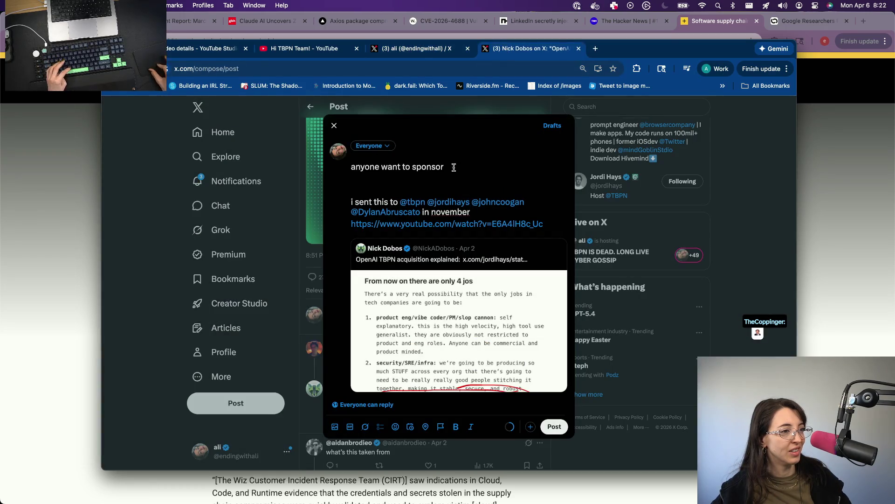
{"action": "key", "text": "super+a"}
{"action": "key", "text": "super+v"}
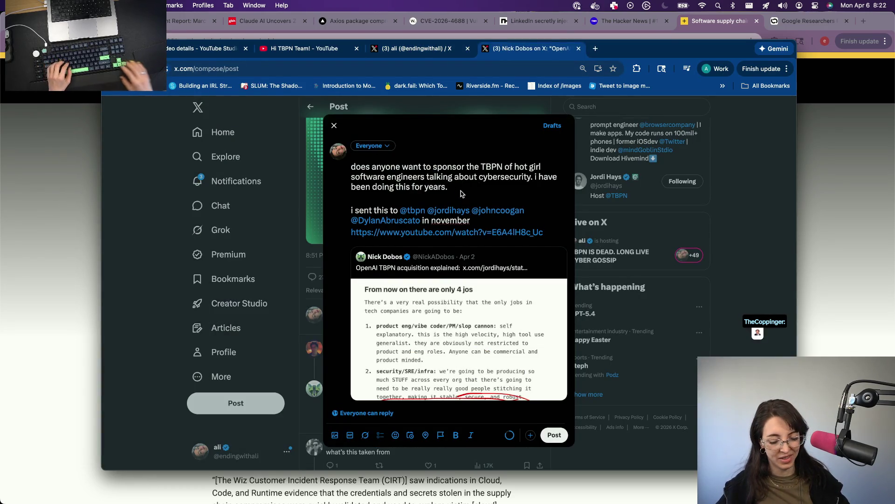
{"action": "key", "text": "Return"}
{"action": "key", "text": "Return"}
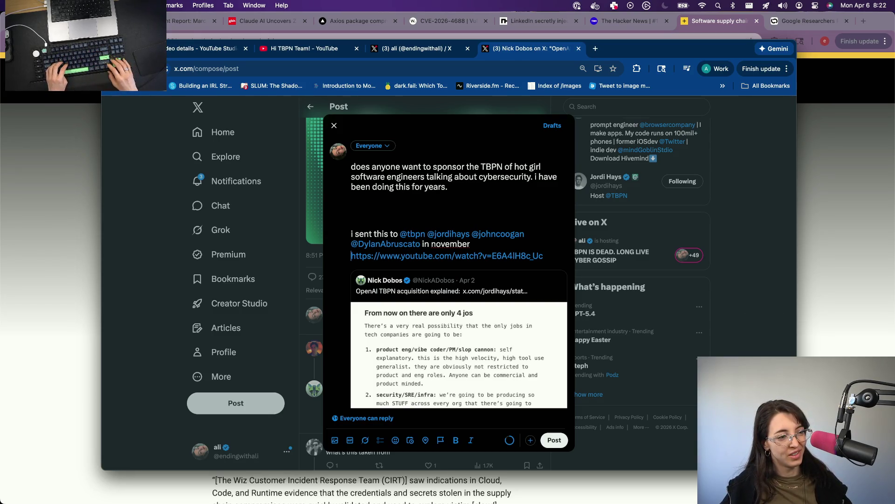
{"action": "key", "text": "Return"}
{"action": "scroll", "coordinate": [437, 302], "scroll_direction": "down", "scroll_amount": 1}
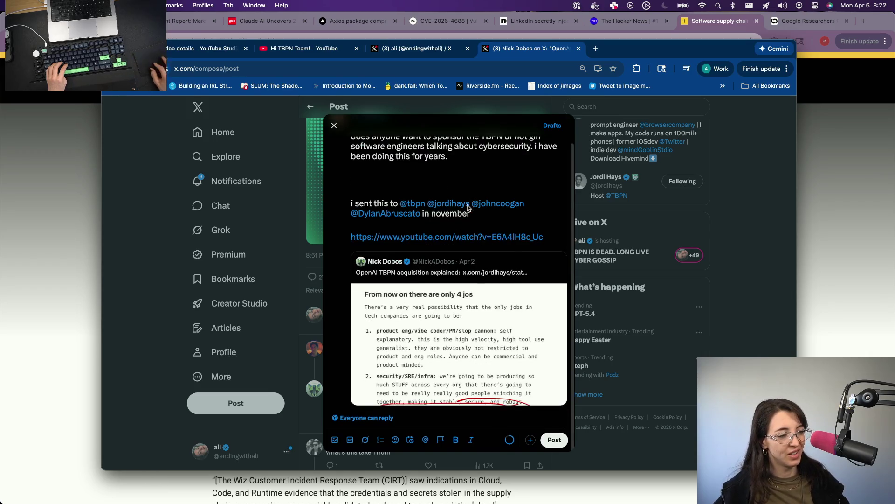
{"action": "left_click", "coordinate": [482, 188]}
{"action": "key", "text": "BackSpace"}
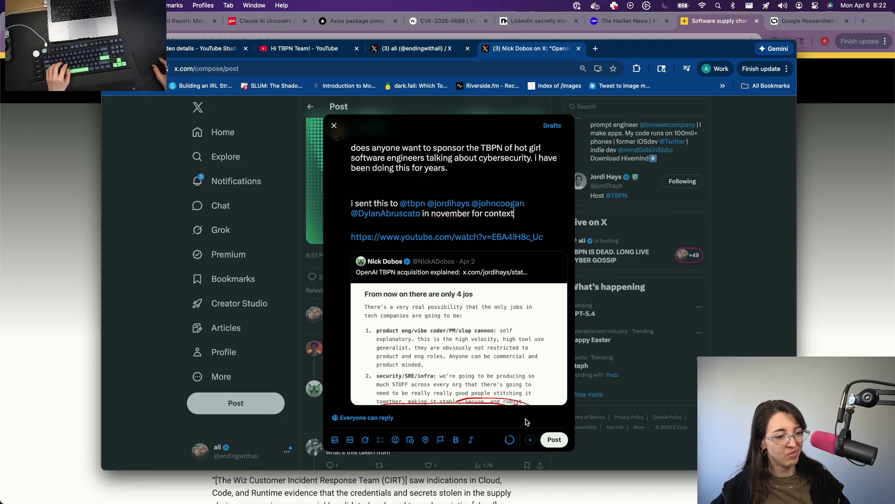
Add a follow-up post about applying to OpenAI in September 2025, then bring up the 90-Day Plan image window
{"action": "left_click", "coordinate": [530, 441]}
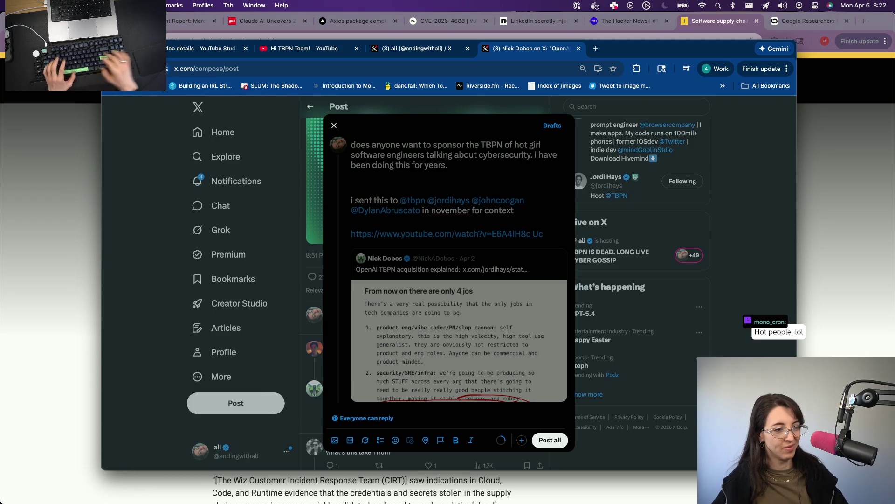
{"action": "double_click", "coordinate": [387, 383]}
{"action": "type", "text": "september 2026"}
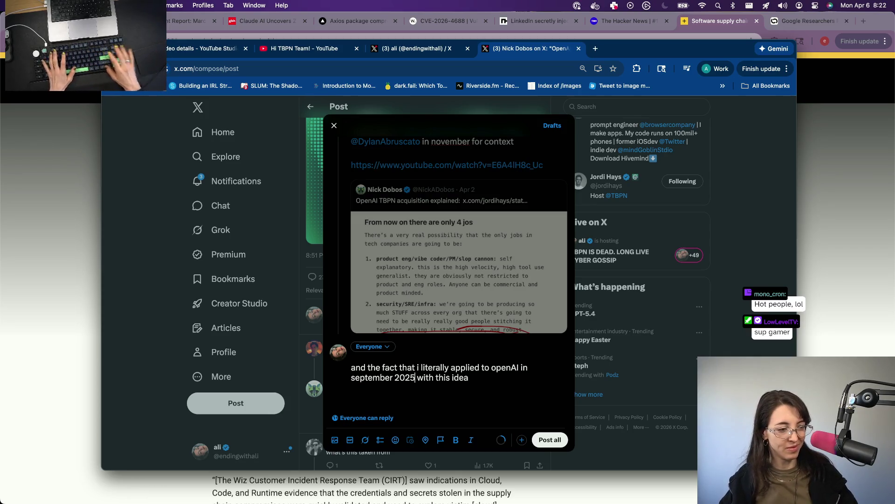
{"action": "key", "text": "ctrl+Up"}
{"action": "left_click", "coordinate": [606, 331]}
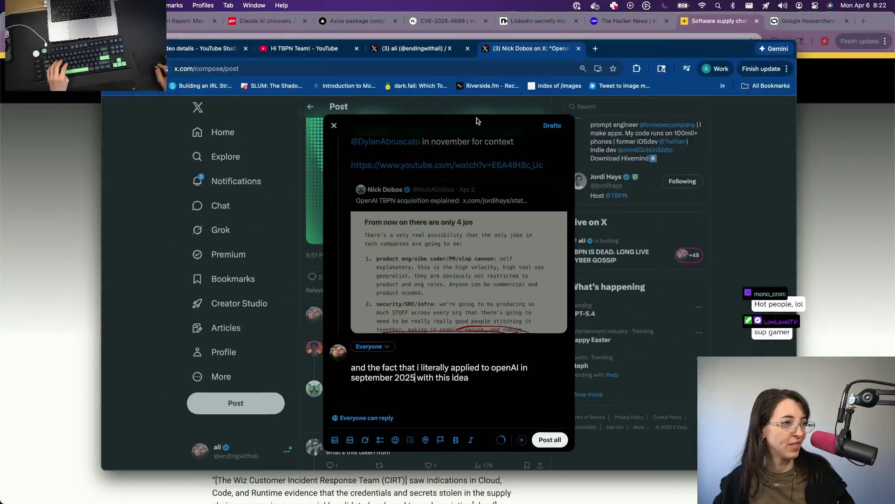
{"action": "key", "text": "super+Return"}
{"action": "scroll", "coordinate": [401, 302], "scroll_direction": "down", "scroll_amount": 5}
{"action": "scroll", "coordinate": [401, 301], "scroll_direction": "down", "scroll_amount": 5}
{"action": "left_click", "coordinate": [880, 233]}
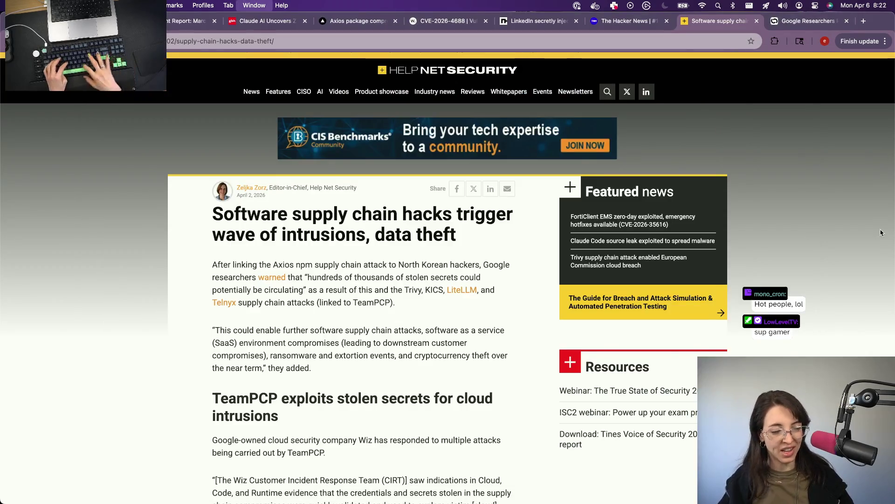
{"action": "key", "text": "super+grave"}
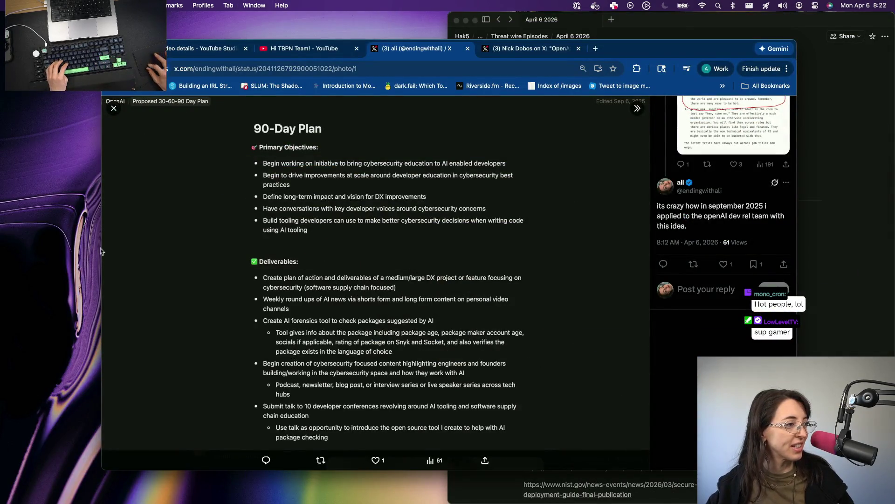
Save the 90-Day Plan image to the desktop, fix 'dev' in the reply, and attach the image to the follow-up post
{"action": "right_click", "coordinate": [303, 262]}
{"action": "left_click", "coordinate": [339, 277]}
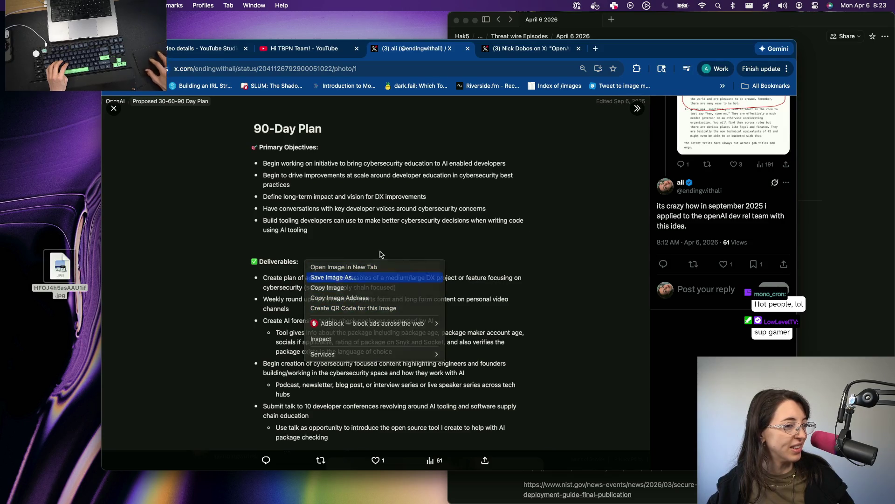
{"action": "key", "text": "Return"}
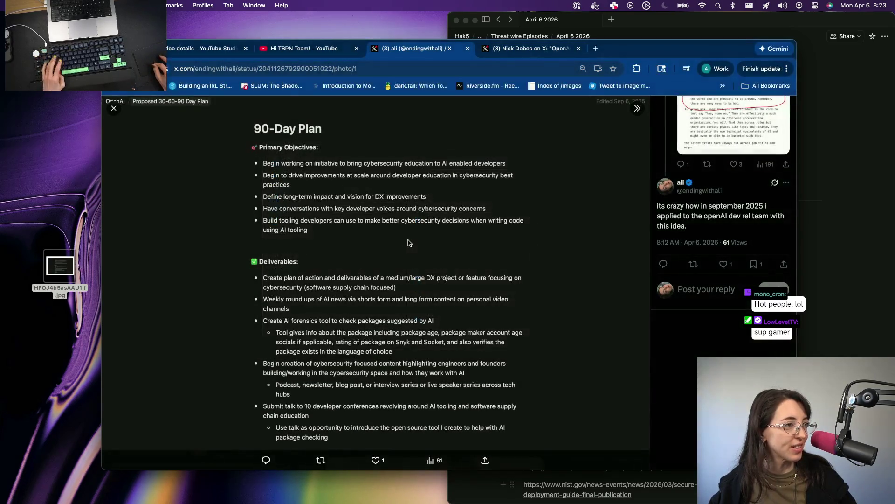
{"action": "left_click", "coordinate": [492, 50]}
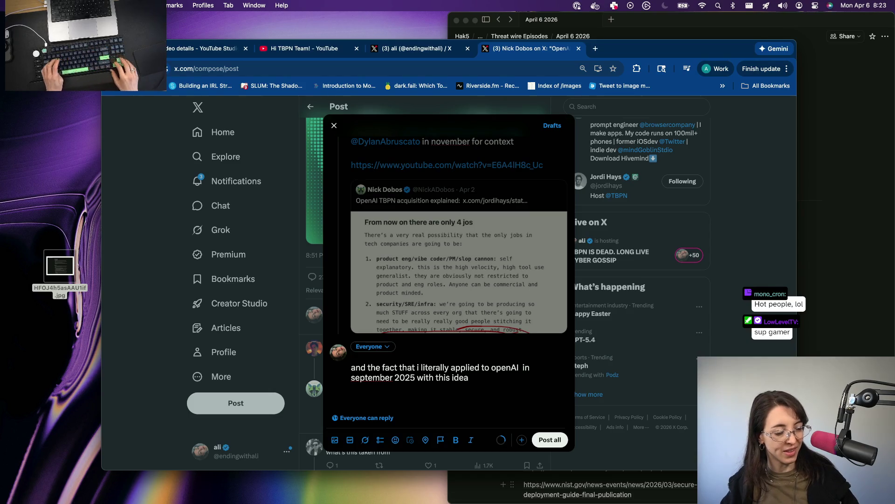
{"action": "type", "text": "d"}
{"action": "key", "text": "BackSpace"}
{"action": "key", "text": "BackSpace"}
{"action": "key", "text": "BackSpace"}
{"action": "type", "text": "ev relteam"}
{"action": "key", "text": "BackSpace"}
{"action": "key", "text": "BackSpace"}
{"action": "key", "text": "BackSpace"}
{"action": "type", "text": "team"}
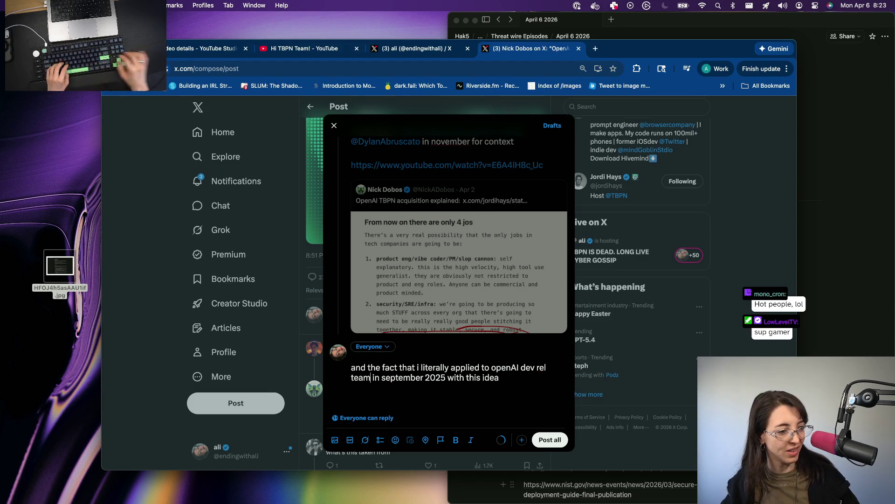
{"action": "left_click_drag", "start_coordinate": [57, 264], "coordinate": [453, 369]}
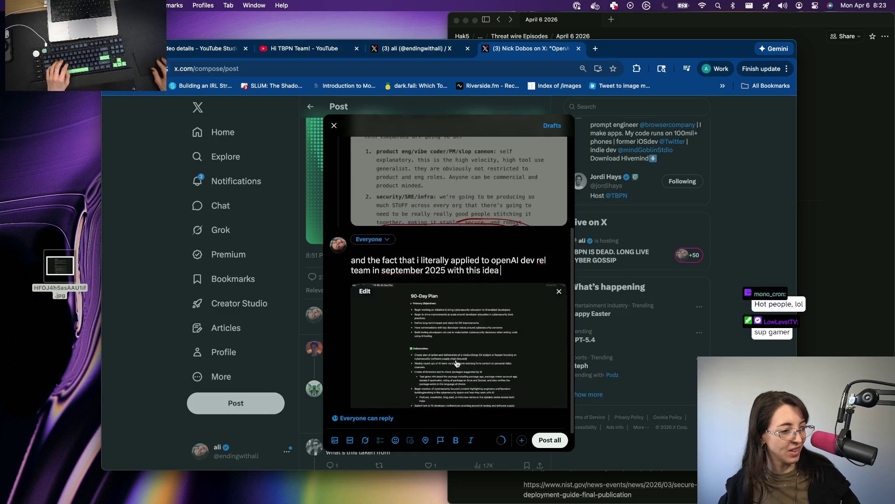
{"action": "scroll", "coordinate": [455, 359], "scroll_direction": "up", "scroll_amount": 5}
Remove the extra blank line in the first post, publish the whole thread past the alt-text reminder, and go to the profile
{"action": "left_click", "coordinate": [431, 206]}
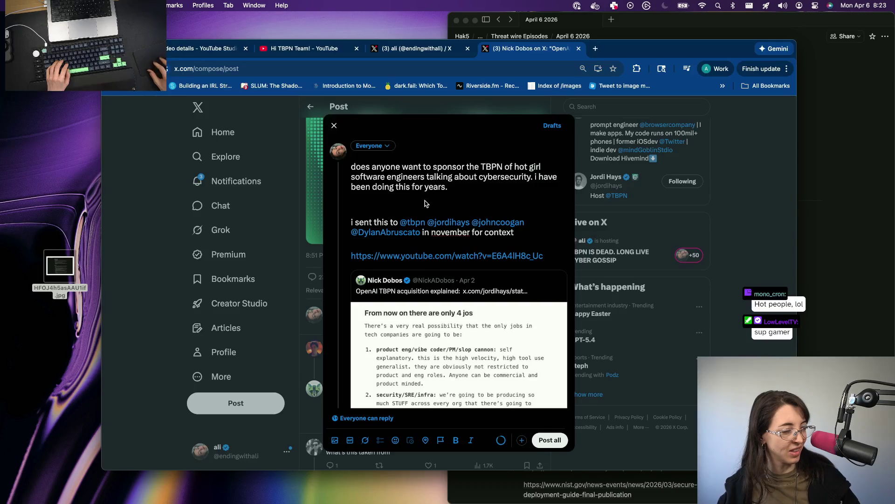
{"action": "key", "text": "BackSpace"}
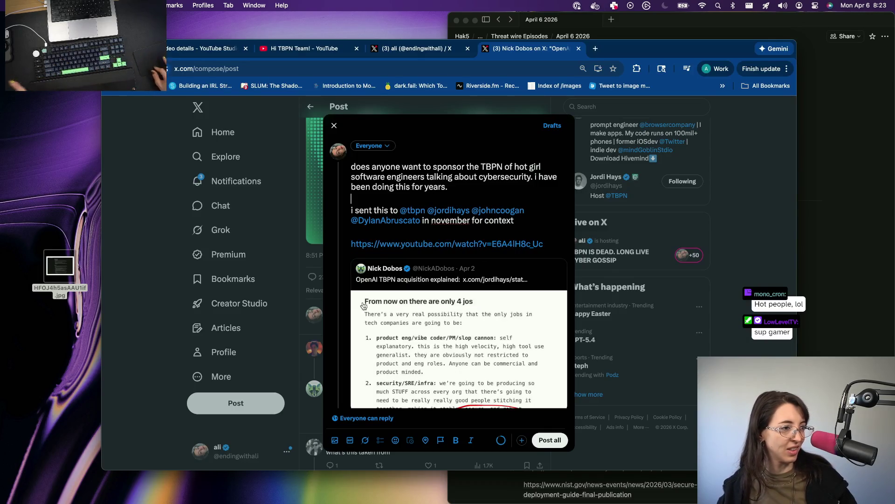
{"action": "scroll", "coordinate": [471, 295], "scroll_direction": "down", "scroll_amount": 3}
{"action": "scroll", "coordinate": [471, 295], "scroll_direction": "up", "scroll_amount": 2}
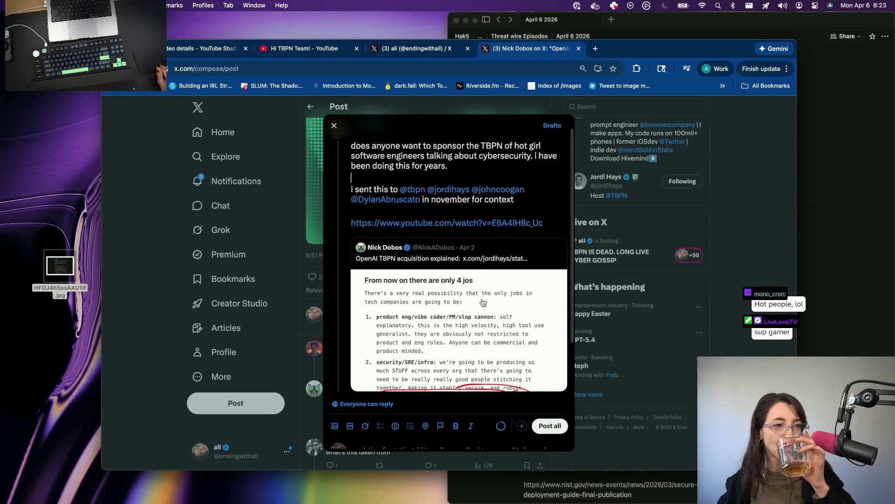
{"action": "scroll", "coordinate": [465, 259], "scroll_direction": "down", "scroll_amount": 3}
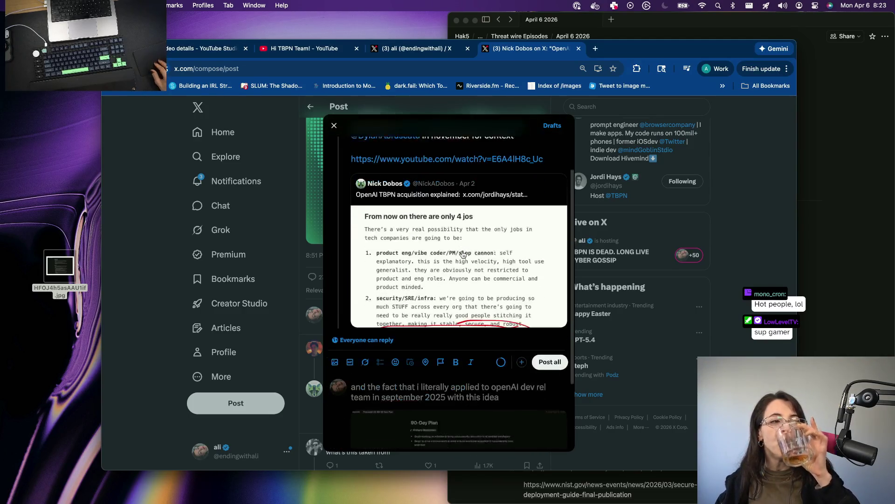
{"action": "scroll", "coordinate": [468, 273], "scroll_direction": "up", "scroll_amount": 1}
{"action": "scroll", "coordinate": [472, 285], "scroll_direction": "down", "scroll_amount": 1}
{"action": "scroll", "coordinate": [473, 285], "scroll_direction": "down", "scroll_amount": 3}
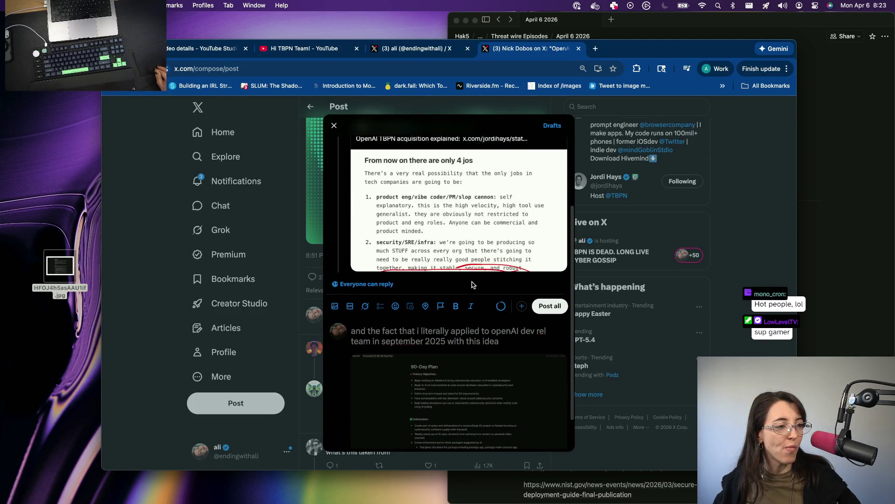
{"action": "scroll", "coordinate": [474, 285], "scroll_direction": "down", "scroll_amount": 2}
{"action": "left_click", "coordinate": [489, 294]}
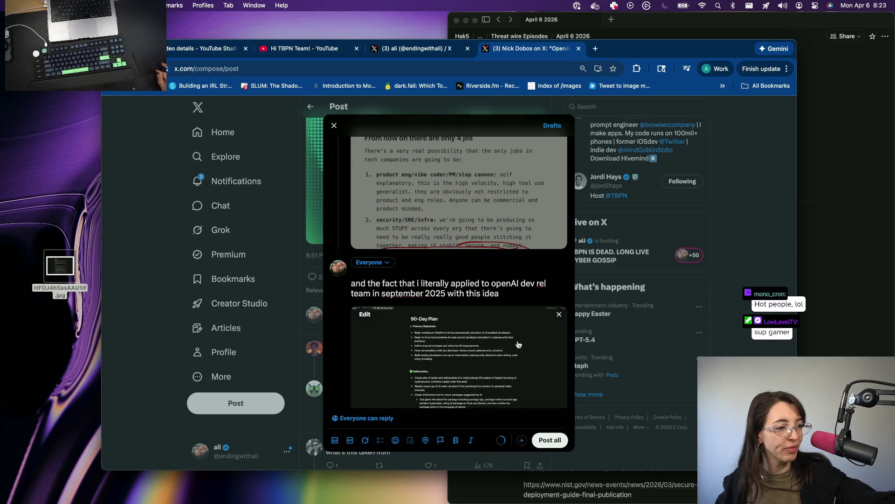
{"action": "left_click", "coordinate": [550, 439]}
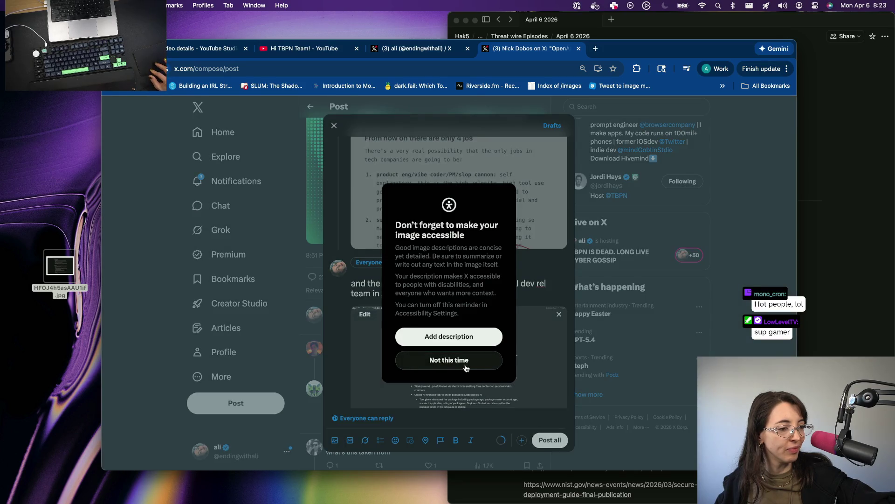
{"action": "left_click", "coordinate": [466, 367]}
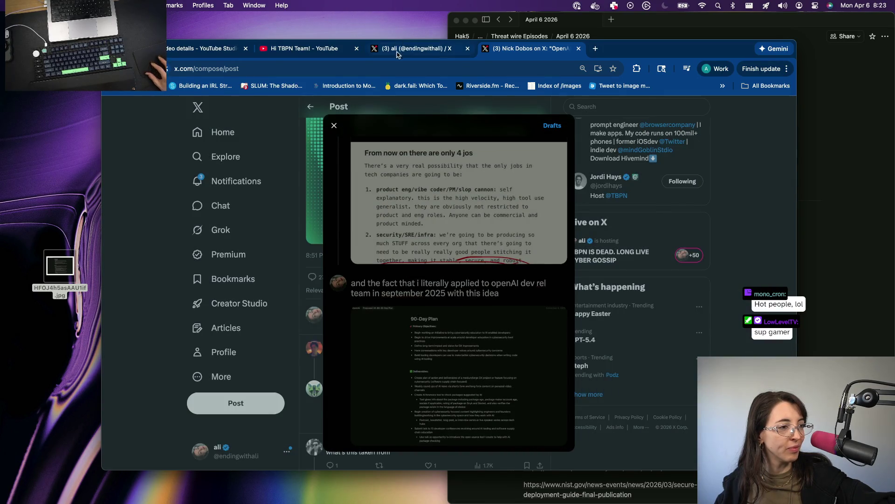
{"action": "left_click", "coordinate": [397, 52]}
Delete the two duplicate posts from the profile timeline
{"action": "left_click", "coordinate": [786, 182]}
{"action": "left_click", "coordinate": [717, 190]}
{"action": "left_click", "coordinate": [448, 299]}
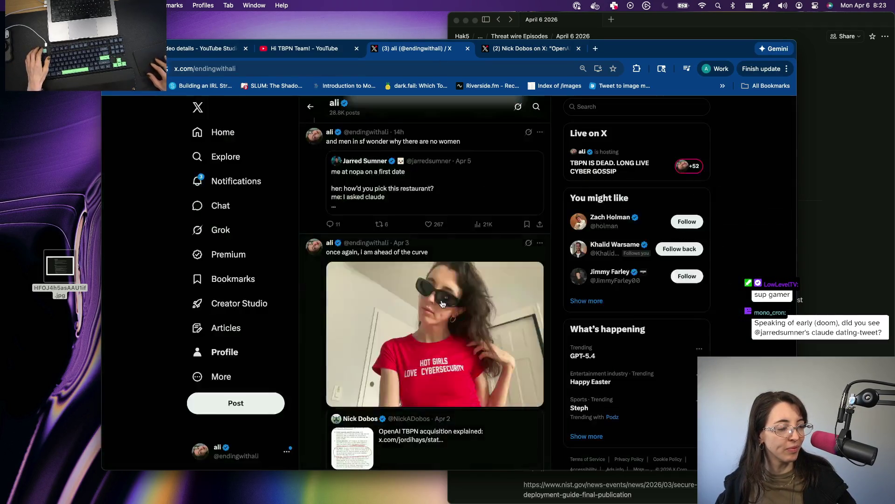
{"action": "scroll", "coordinate": [448, 293], "scroll_direction": "down", "scroll_amount": 2}
{"action": "scroll", "coordinate": [490, 224], "scroll_direction": "up", "scroll_amount": 5}
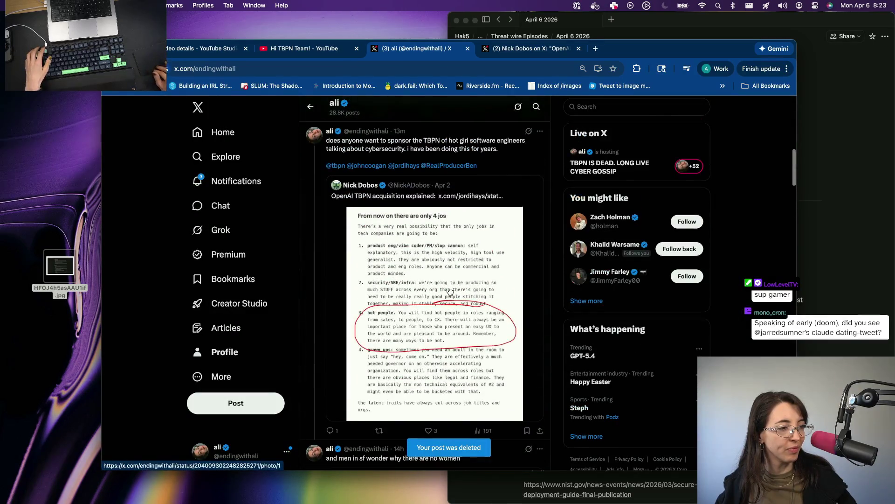
{"action": "left_click", "coordinate": [539, 165]}
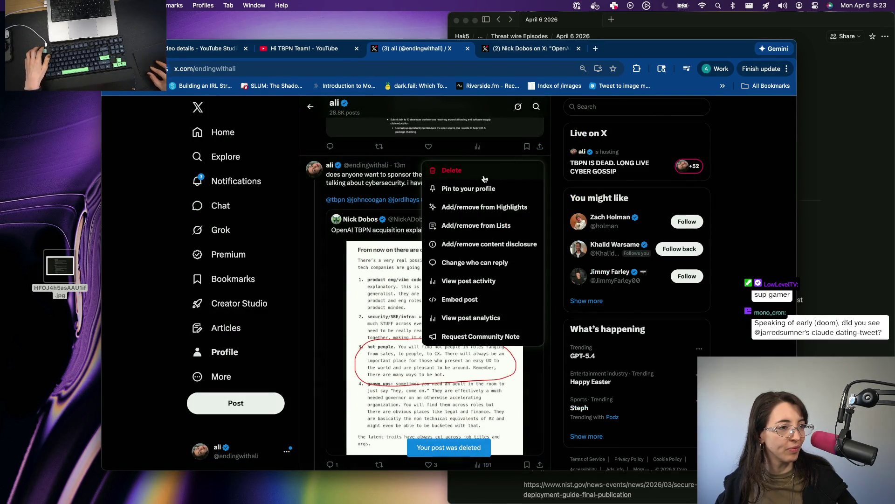
{"action": "left_click", "coordinate": [485, 176]}
{"action": "left_click", "coordinate": [440, 300]}
{"action": "scroll", "coordinate": [390, 281], "scroll_direction": "up", "scroll_amount": 5}
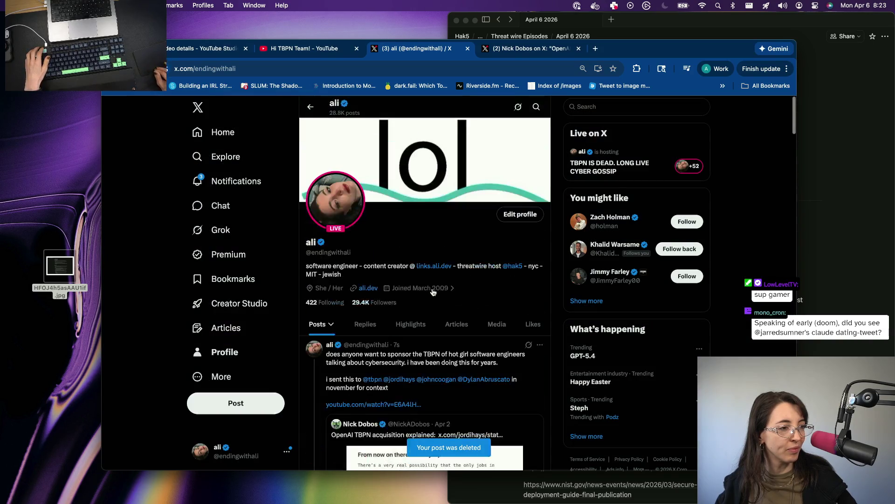
{"action": "scroll", "coordinate": [390, 281], "scroll_direction": "down", "scroll_amount": 2}
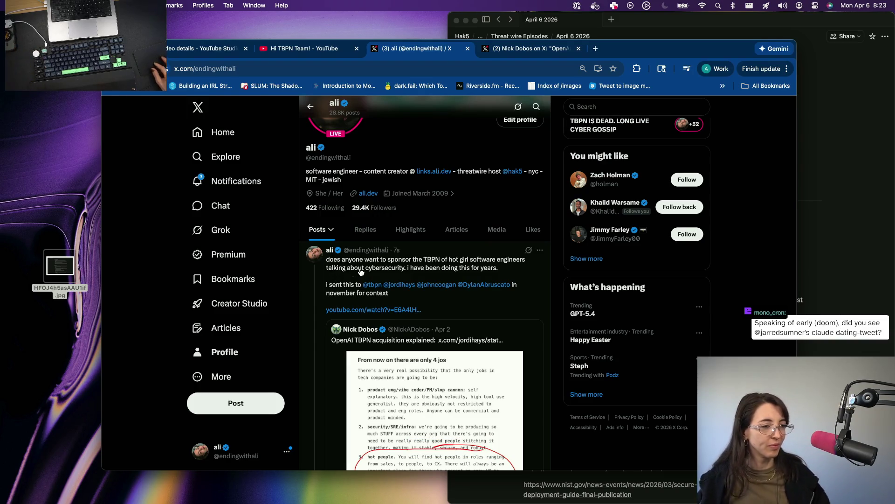
View the sponsorship post on its own page, return to the profile, then switch to Nick Dobos's OpenAI–TBPN post
{"action": "left_click", "coordinate": [339, 277]}
{"action": "scroll", "coordinate": [369, 320], "scroll_direction": "down", "scroll_amount": 3}
{"action": "scroll", "coordinate": [369, 320], "scroll_direction": "down", "scroll_amount": 3}
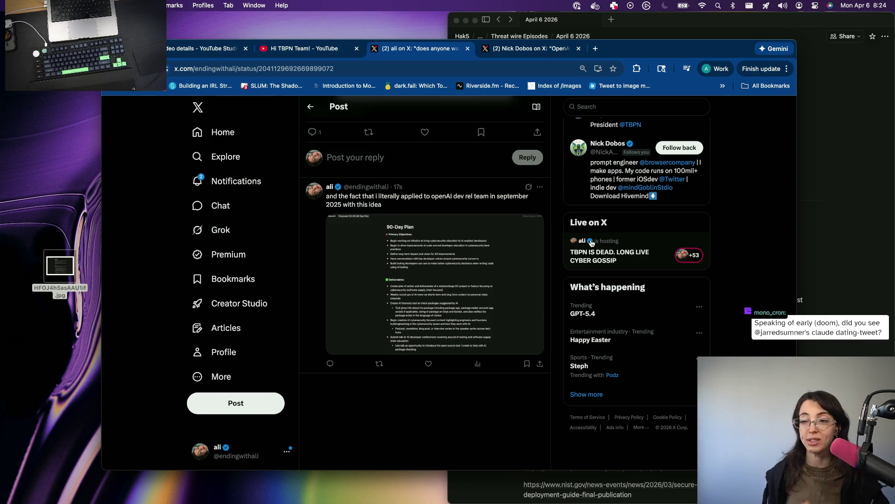
{"action": "scroll", "coordinate": [266, 336], "scroll_direction": "up", "scroll_amount": 5}
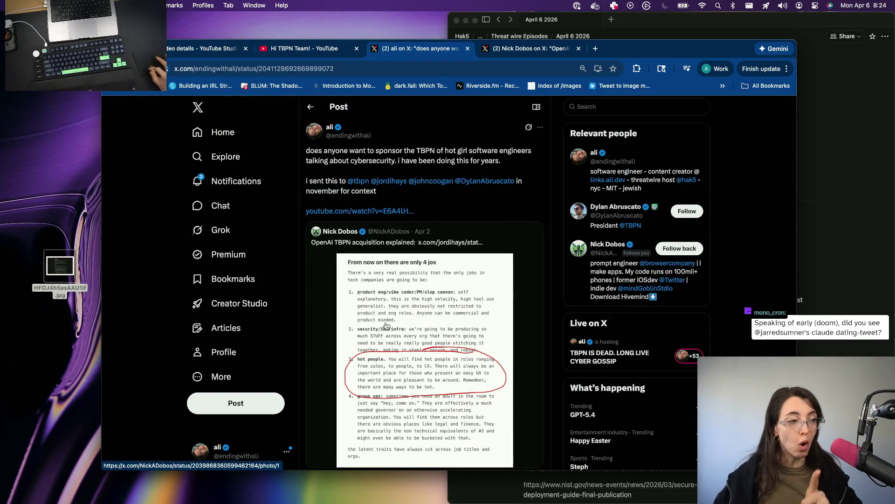
{"action": "left_click", "coordinate": [226, 352]}
{"action": "scroll", "coordinate": [383, 361], "scroll_direction": "down", "scroll_amount": 5}
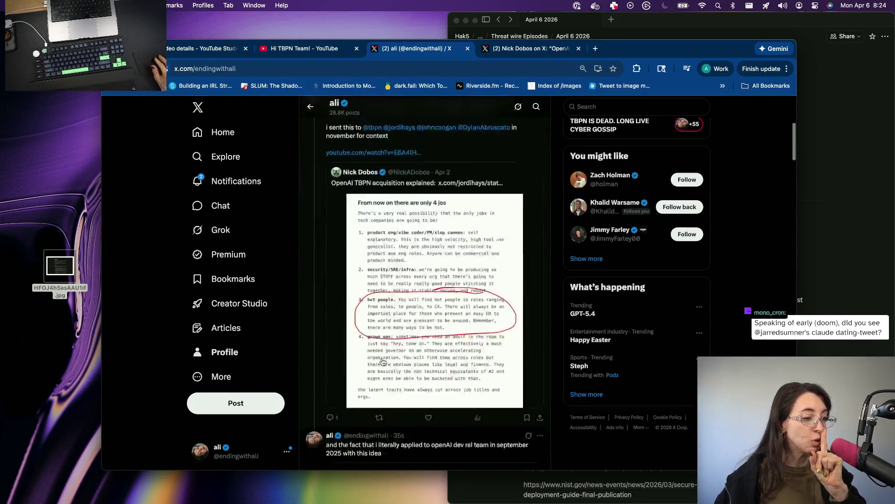
{"action": "scroll", "coordinate": [382, 360], "scroll_direction": "down", "scroll_amount": 5}
{"action": "scroll", "coordinate": [383, 361], "scroll_direction": "down", "scroll_amount": 3}
{"action": "left_click", "coordinate": [511, 51]}
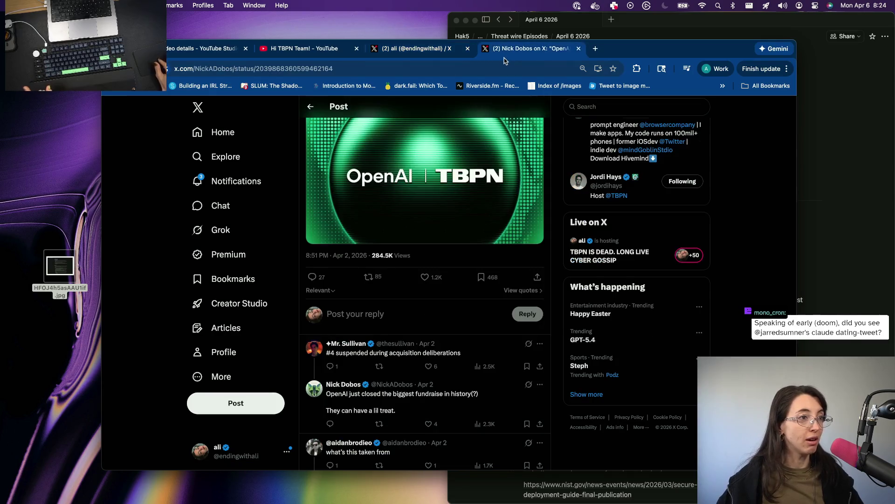
{"action": "type", "text": "jarred sumner"}
Search Kagi images for Bun's creator, preview the code thumbnail and the bun plush photo, then close the search
{"action": "key", "text": "Return"}
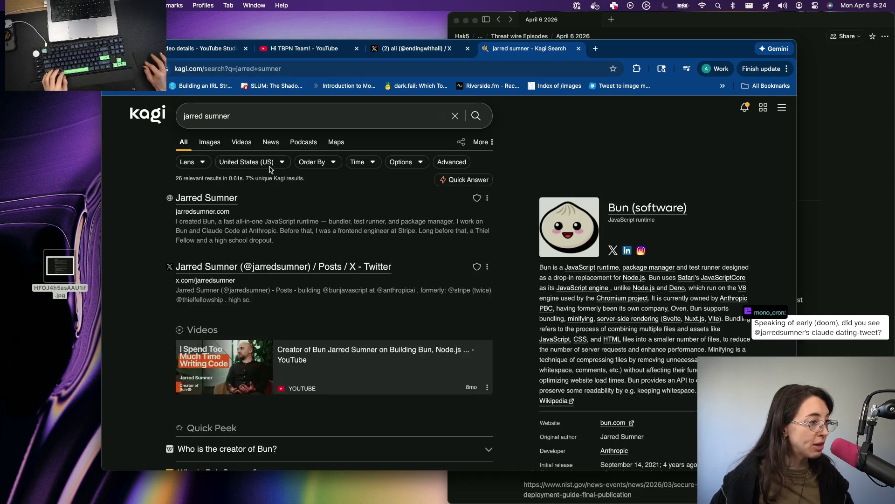
{"action": "left_click", "coordinate": [210, 142]}
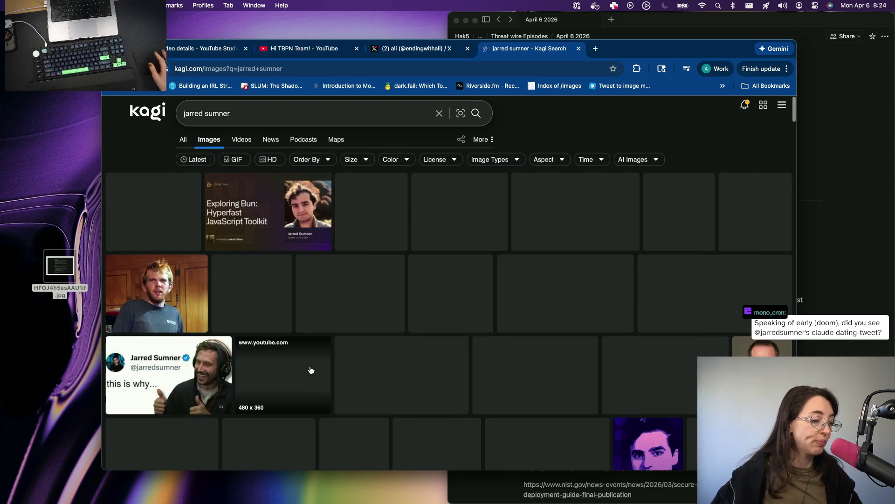
{"action": "left_click", "coordinate": [159, 218]}
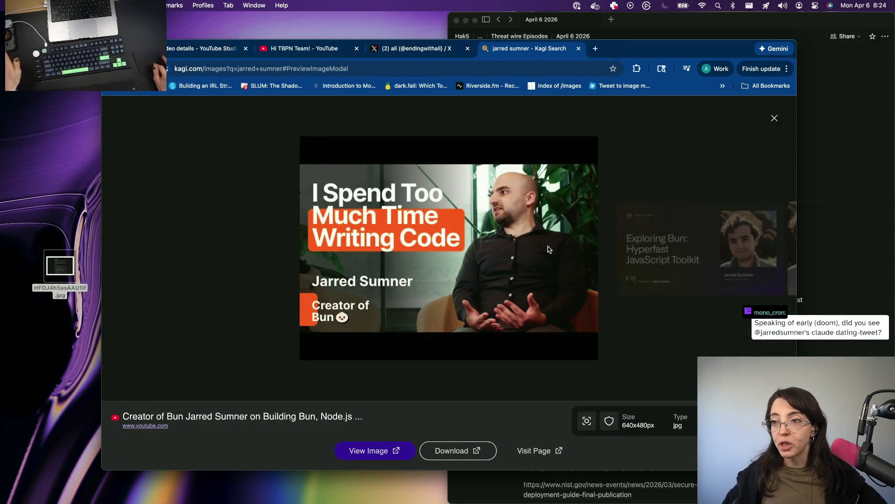
{"action": "key", "text": "Escape"}
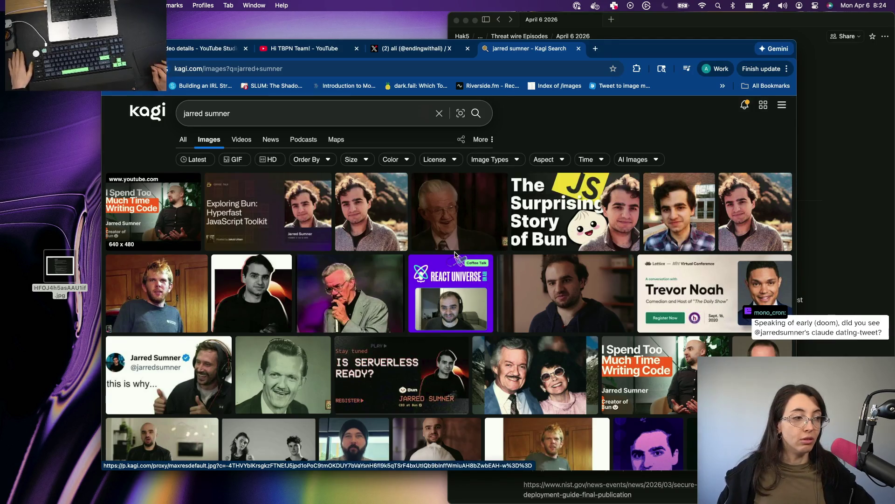
{"action": "scroll", "coordinate": [455, 255], "scroll_direction": "down", "scroll_amount": 3}
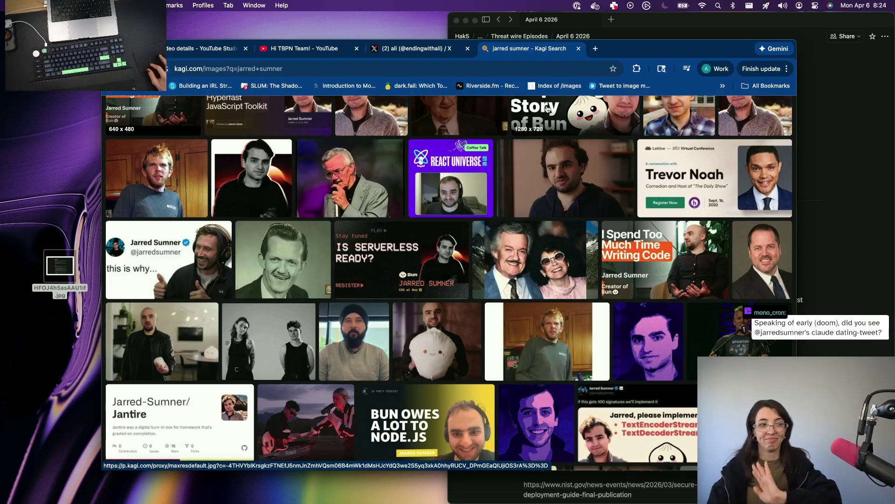
{"action": "left_click", "coordinate": [435, 329]}
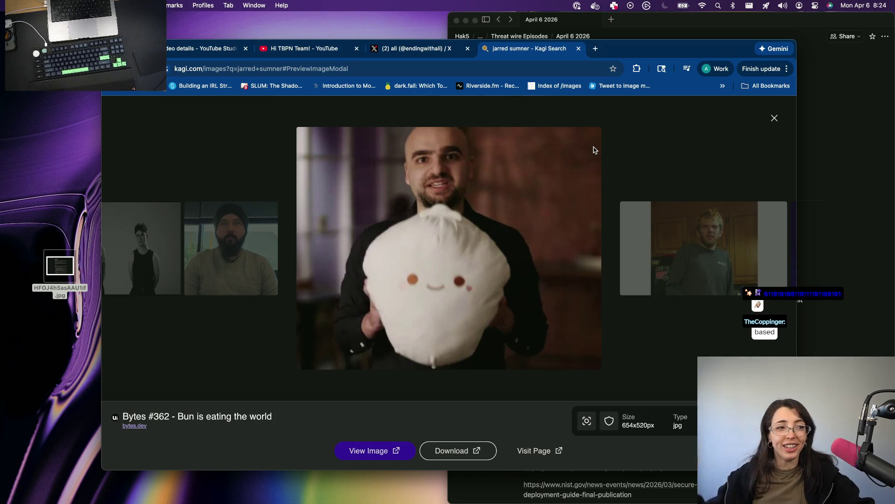
{"action": "left_click", "coordinate": [579, 48]}
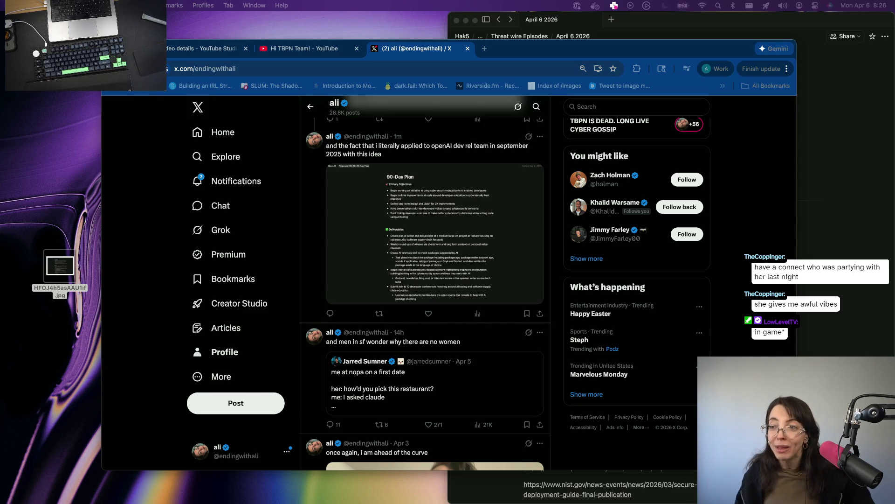
{"action": "scroll", "coordinate": [356, 345], "scroll_direction": "up", "scroll_amount": 2}
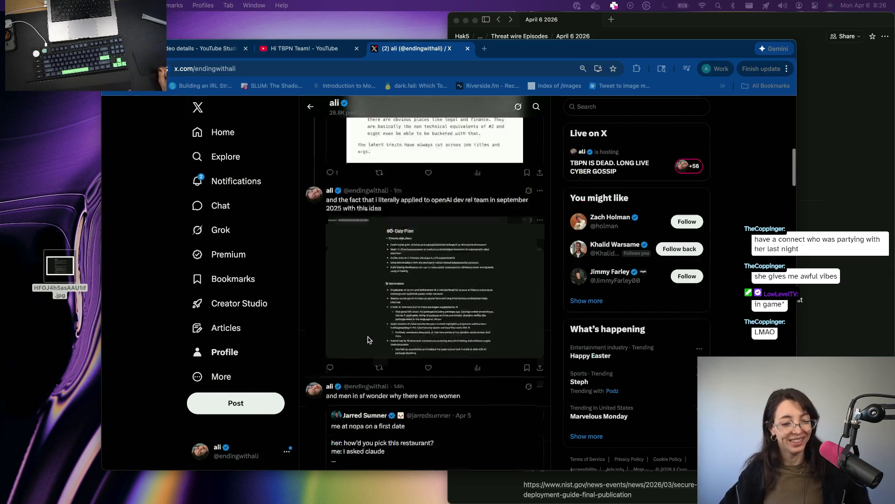
{"action": "scroll", "coordinate": [343, 369], "scroll_direction": "up", "scroll_amount": 5}
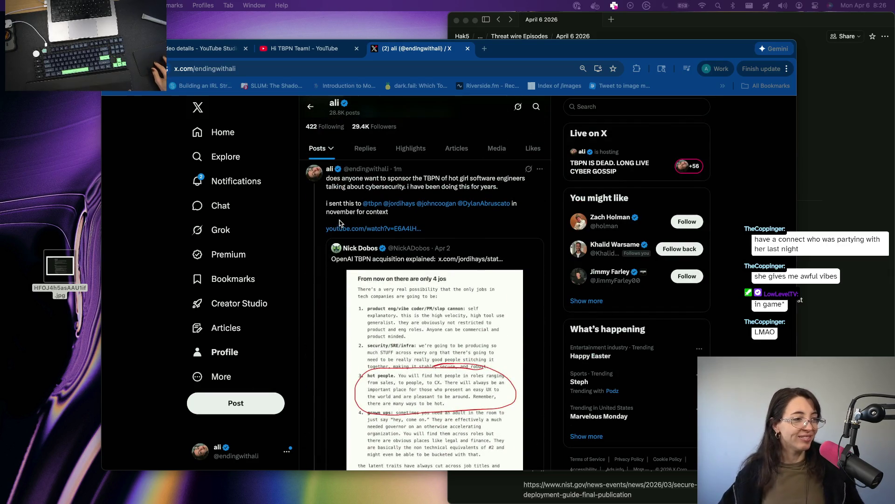
View the sponsorship post, close the Hi TBPN Team! video, and go to the Notifications feed
{"action": "left_click", "coordinate": [339, 222]}
{"action": "scroll", "coordinate": [348, 210], "scroll_direction": "down", "scroll_amount": 2}
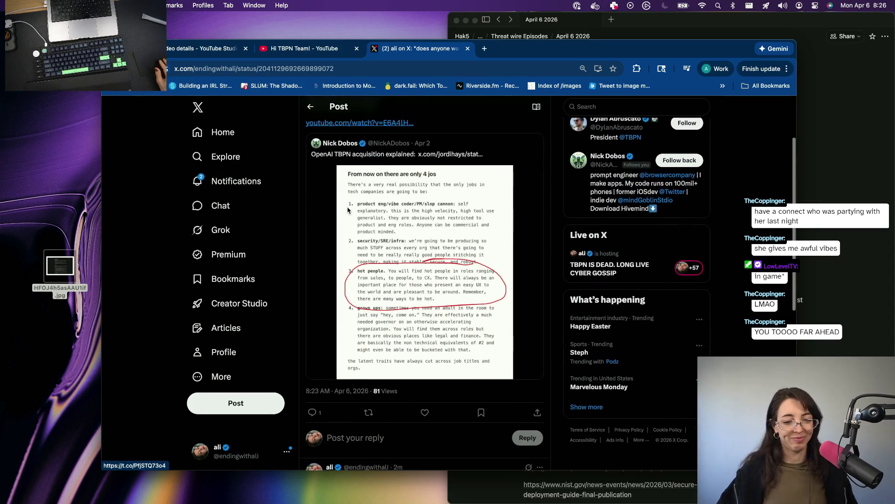
{"action": "scroll", "coordinate": [333, 219], "scroll_direction": "down", "scroll_amount": 4}
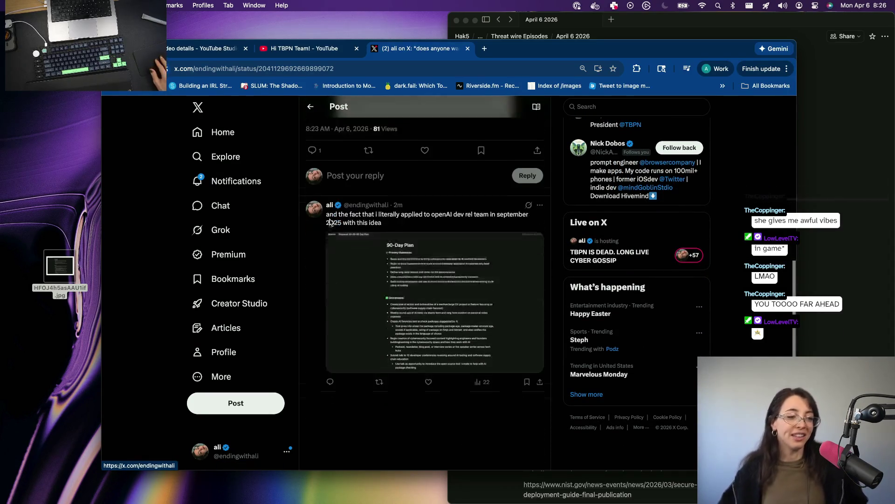
{"action": "scroll", "coordinate": [330, 221], "scroll_direction": "up", "scroll_amount": 5}
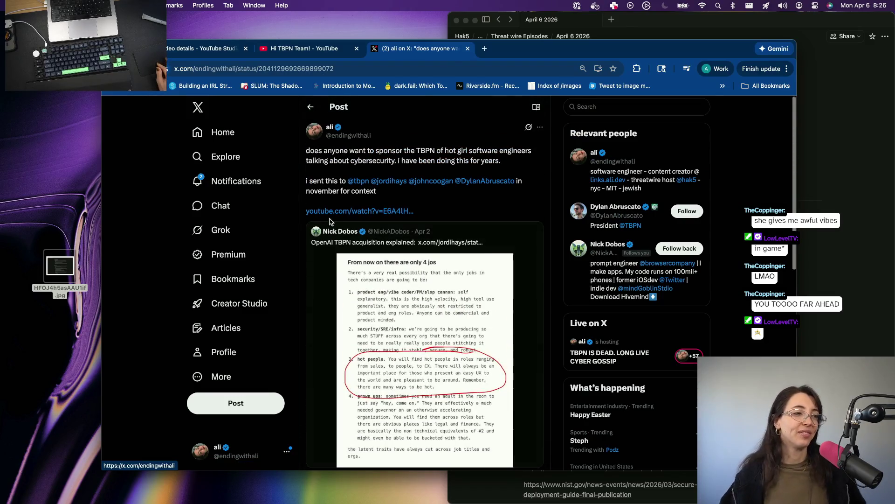
{"action": "left_click", "coordinate": [311, 49]}
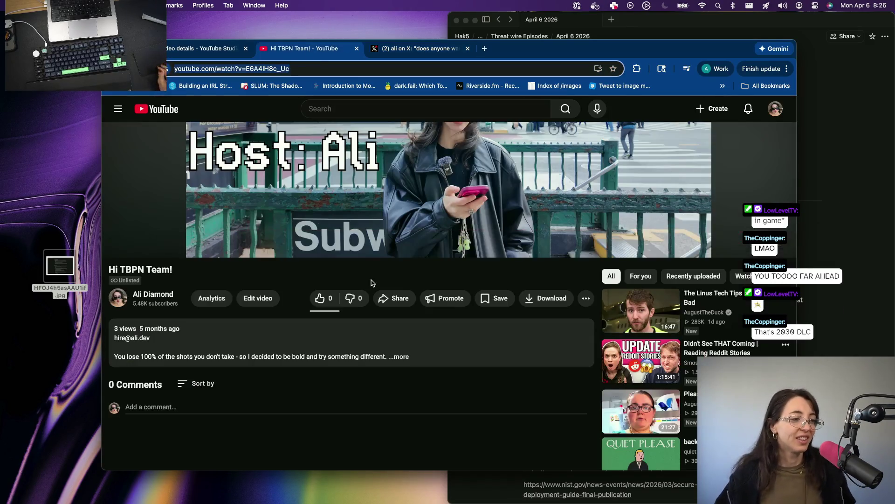
{"action": "scroll", "coordinate": [371, 280], "scroll_direction": "up", "scroll_amount": 3}
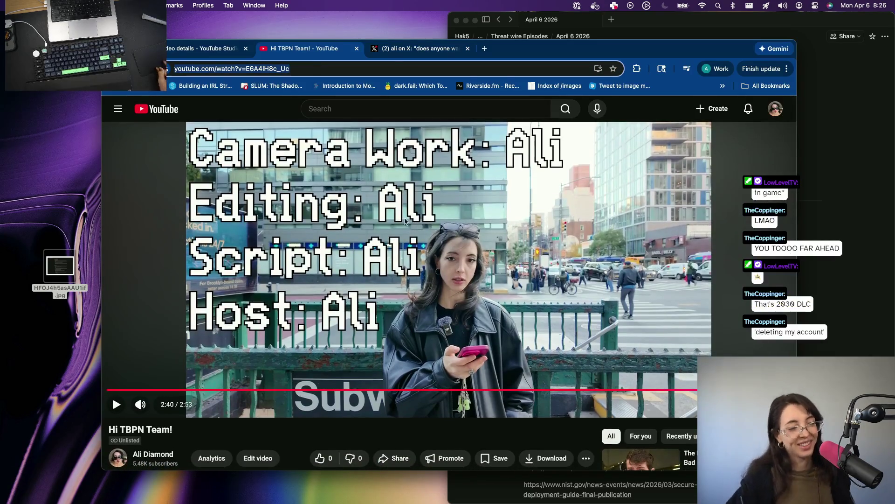
{"action": "left_click", "coordinate": [356, 49]}
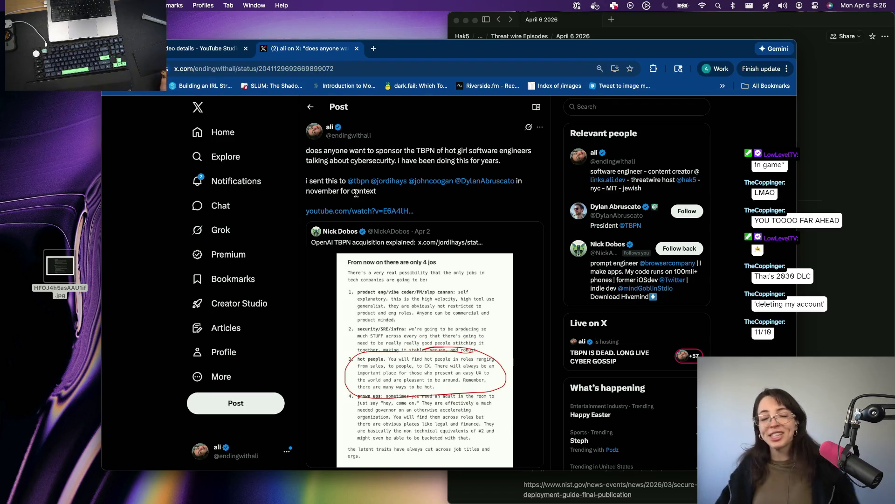
{"action": "left_click", "coordinate": [234, 180]}
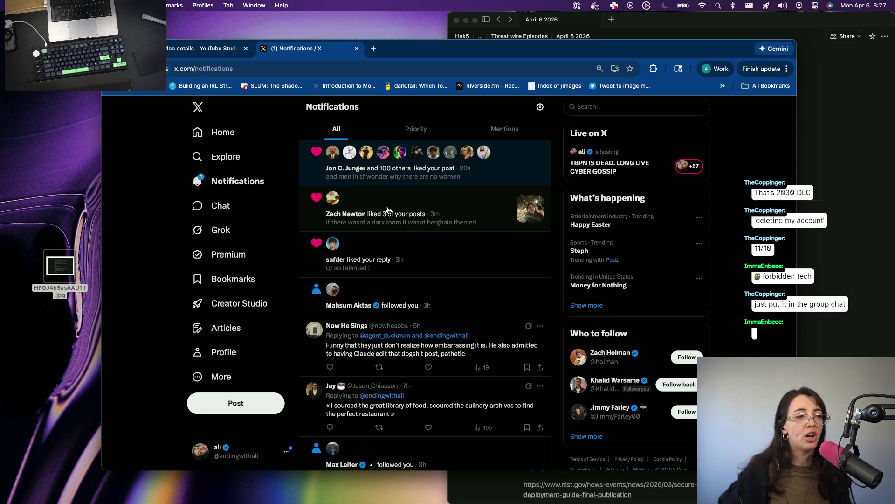
View the liked post about men in SF wondering why there are no women
{"action": "left_click", "coordinate": [504, 174]}
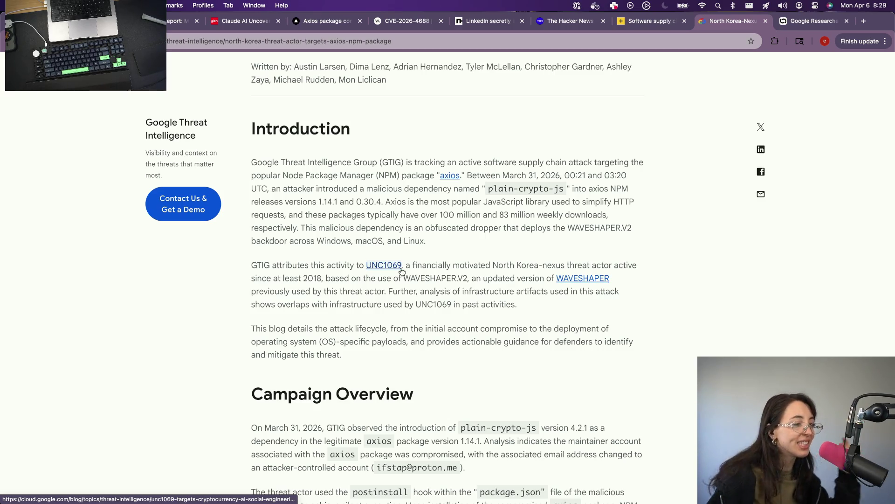
{"action": "scroll", "coordinate": [402, 271], "scroll_direction": "down", "scroll_amount": 3}
{"action": "scroll", "coordinate": [402, 271], "scroll_direction": "down", "scroll_amount": 5}
{"action": "scroll", "coordinate": [402, 271], "scroll_direction": "down", "scroll_amount": 1}
{"action": "scroll", "coordinate": [402, 271], "scroll_direction": "down", "scroll_amount": 5}
{"action": "scroll", "coordinate": [401, 272], "scroll_direction": "down", "scroll_amount": 5}
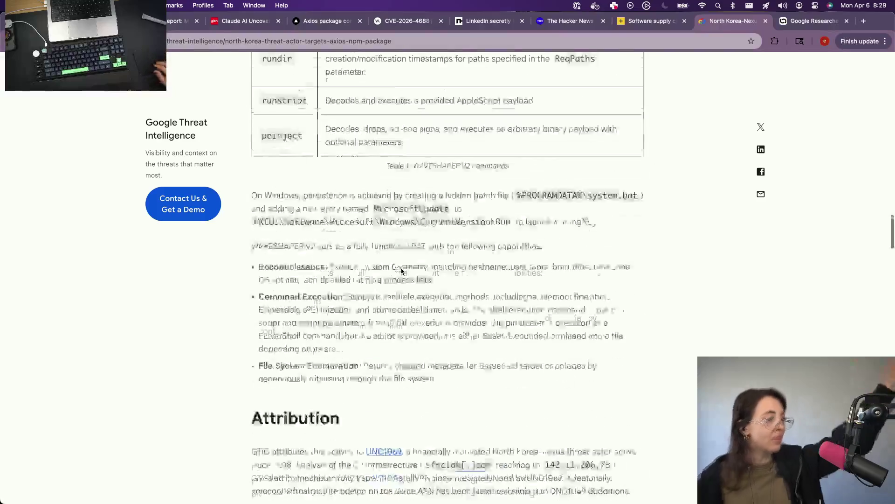
{"action": "scroll", "coordinate": [402, 272], "scroll_direction": "down", "scroll_amount": 10}
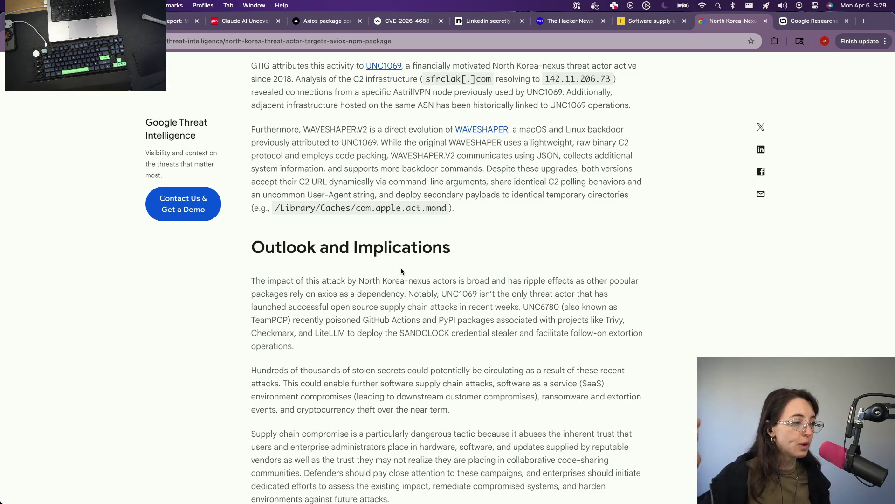
{"action": "scroll", "coordinate": [402, 270], "scroll_direction": "down", "scroll_amount": 1}
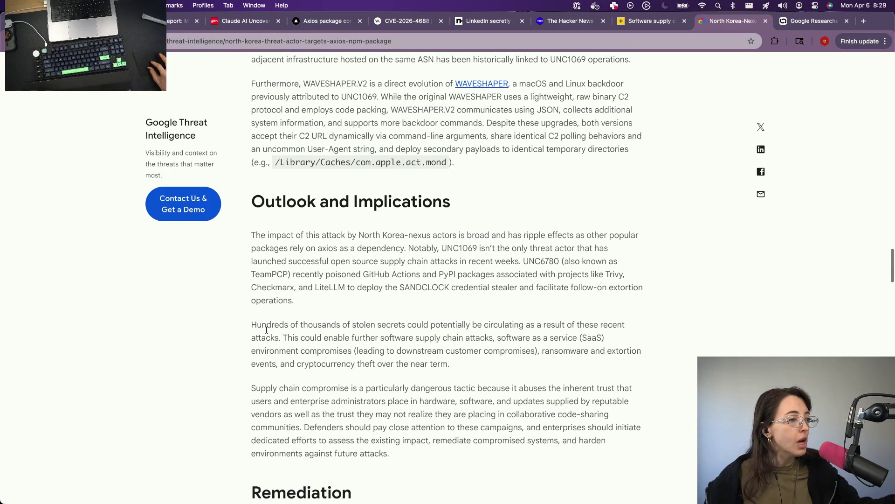
Select the Outlook and Implications sentence about hundreds of thousands of stolen secrets
{"action": "mouse_move", "coordinate": [251, 325]}
{"action": "left_mouse_down"}
{"action": "mouse_move", "coordinate": [474, 338]}
{"action": "mouse_move", "coordinate": [480, 374]}
{"action": "left_mouse_up"}
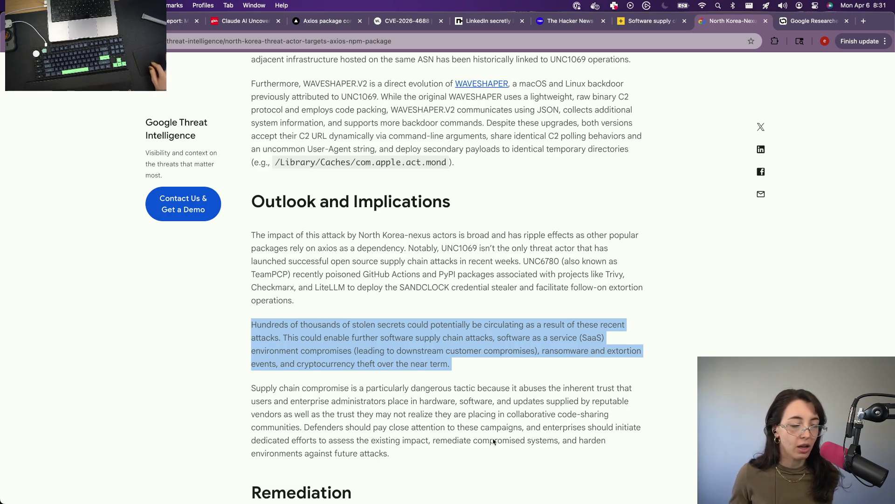
{"action": "scroll", "coordinate": [398, 334], "scroll_direction": "down", "scroll_amount": 1}
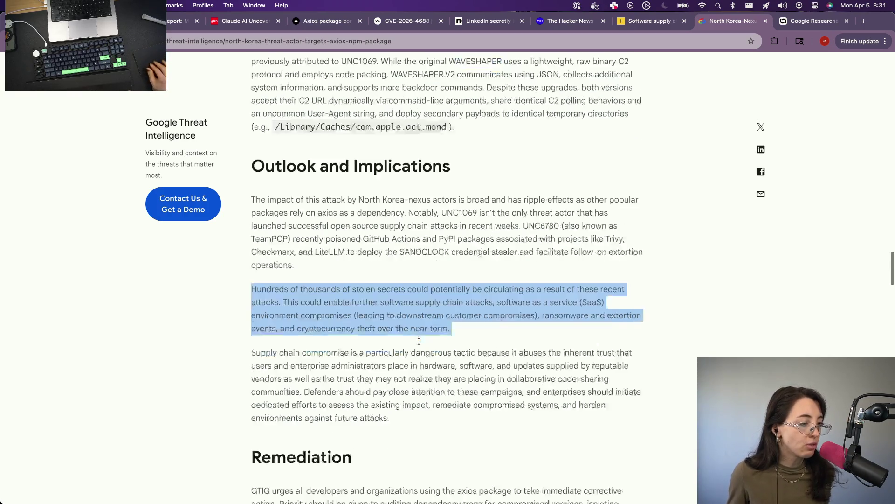
{"action": "scroll", "coordinate": [420, 371], "scroll_direction": "down", "scroll_amount": 2}
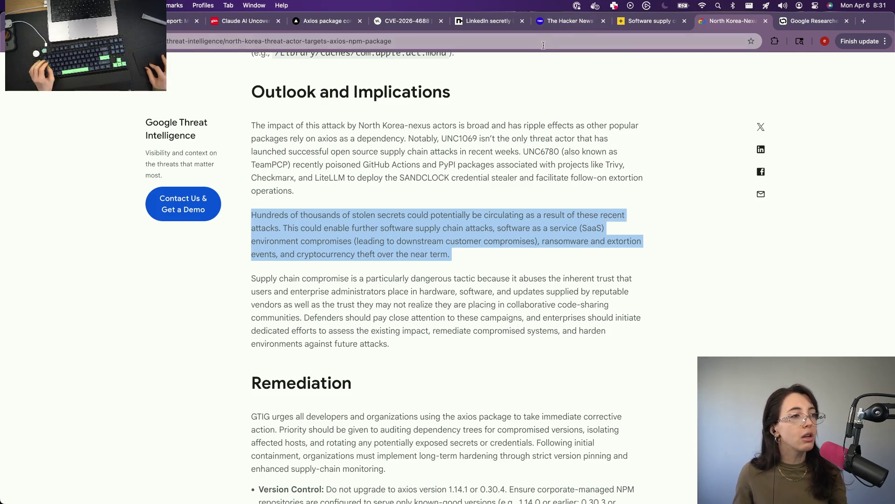
Switch to the Notion notes and write a 'Rotate Your Credentials Now' line below the Team PCP sentence
{"action": "left_click", "coordinate": [581, 39]}
{"action": "key", "text": "BackSpace"}
{"action": "left_click", "coordinate": [763, 311]}
{"action": "key", "text": "ctrl+Up"}
{"action": "left_click", "coordinate": [673, 369]}
{"action": "left_click", "coordinate": [540, 314]}
{"action": "key", "text": "Return"}
{"action": "type", "text": "S"}
{"action": "key", "text": "BackSpace"}
{"action": "key", "text": "BackSpace"}
{"action": "type", "text": "Soc"}
{"action": "key", "text": "BackSpace"}
{"action": "type", "text": "ftware Supply Ch"}
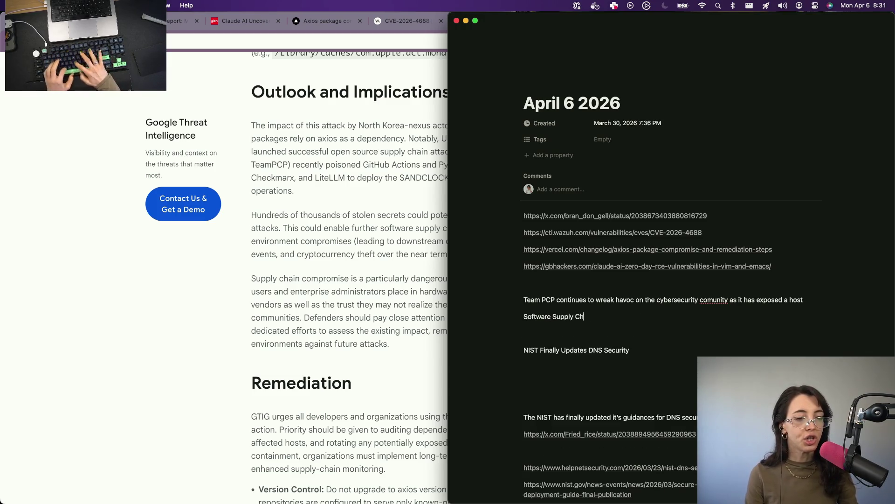
{"action": "key", "text": "BackSpace"}
{"action": "type", "text": "Attack"}
{"action": "key", "text": "BackSpace"}
{"action": "key", "text": "BackSpace"}
{"action": "key", "text": "BackSpace"}
{"action": "key", "text": "super+BackSpace"}
{"action": "type", "text": "D"}
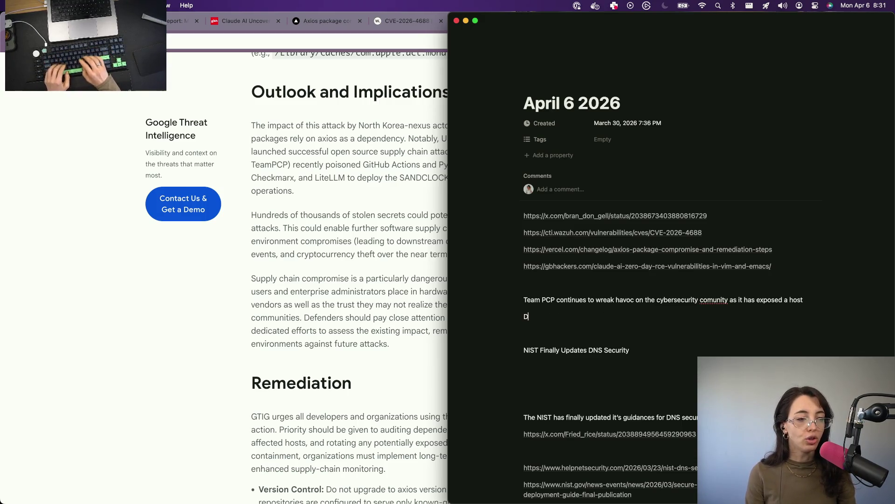
{"action": "key", "text": "BackSpace"}
{"action": "key", "text": "BackSpace"}
{"action": "type", "text": "otate "}
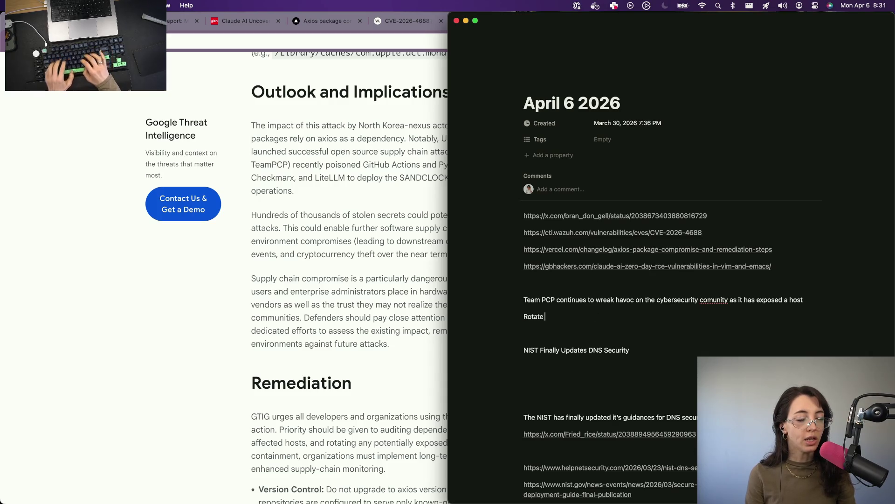
{"action": "type", "text": "Your Credentials"}
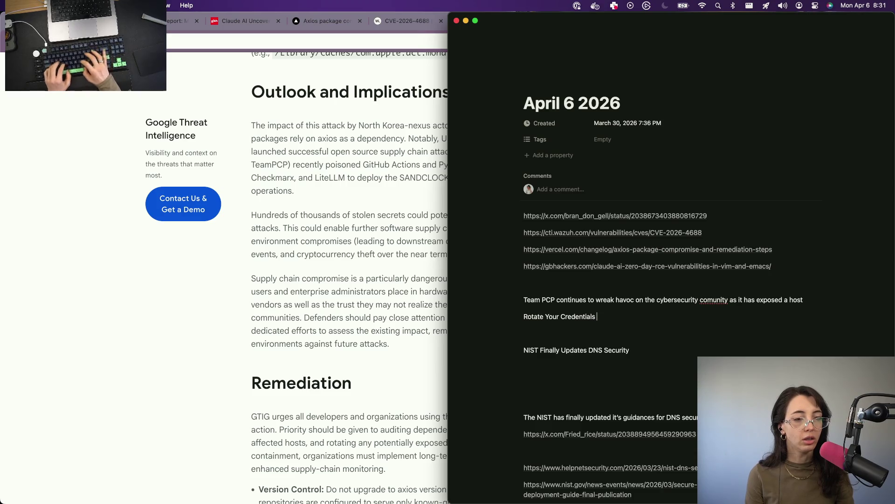
{"action": "type", "text": " Now"}
Write a paragraph on rising software supply chain attacks citing Google researchers, then return to the article
{"action": "key", "text": "Return"}
{"action": "key", "text": "Return"}
{"action": "type", "text": "Softwar"}
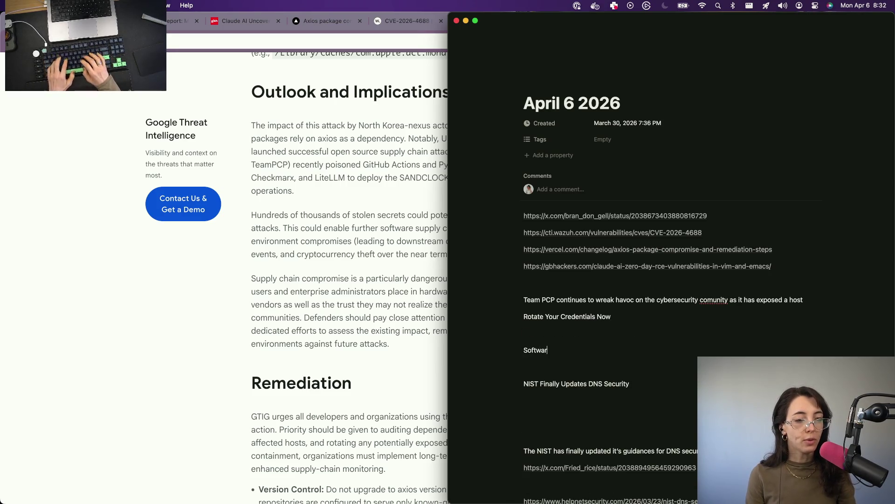
{"action": "type", "text": "pply chain attack"}
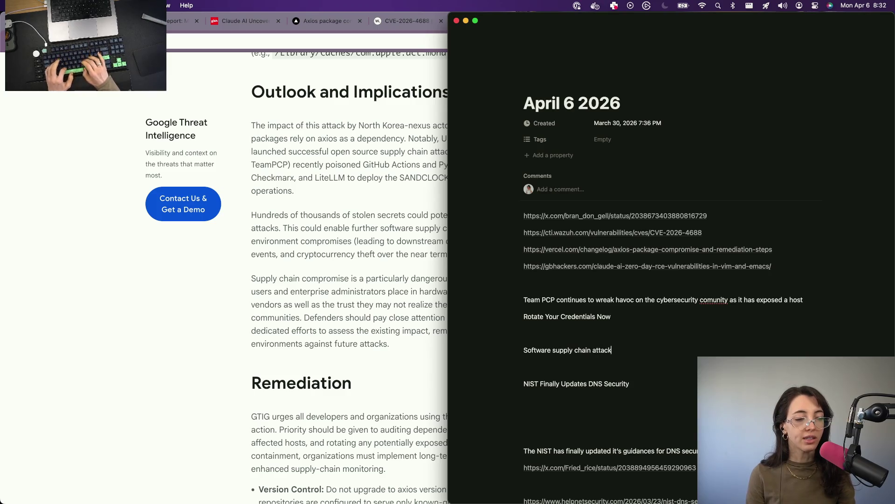
{"action": "type", "text": " e been "}
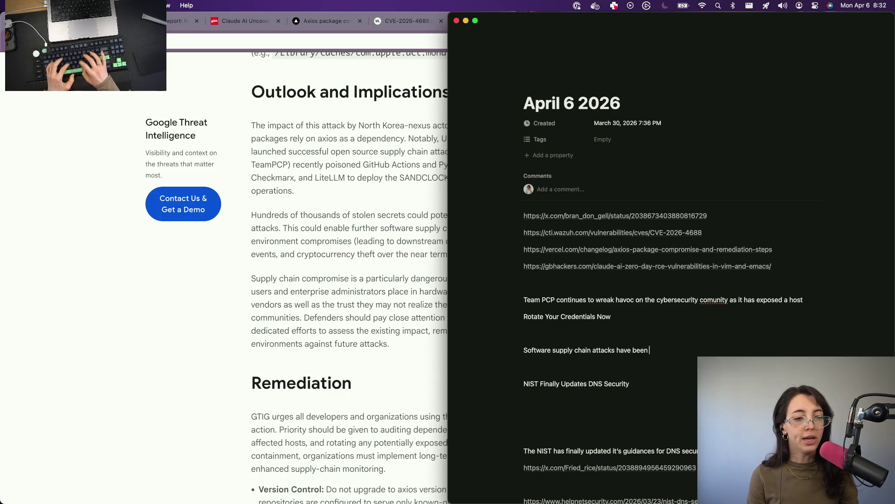
{"action": "type", "text": " few years.In"}
{"action": "key", "text": "BackSpace"}
{"action": "key", "text": "BackSpace"}
{"action": "key", "text": "BackSpace"}
{"action": "key", "text": "BackSpace"}
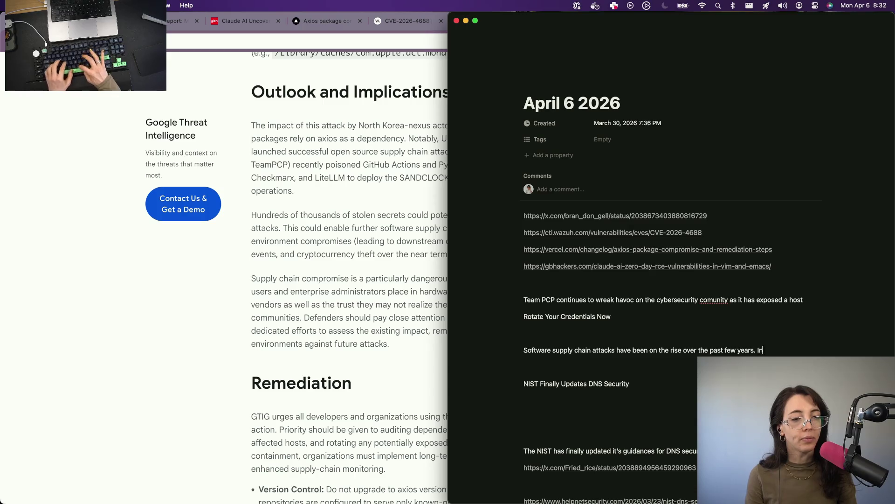
{"action": "type", "text": "formal writeu"}
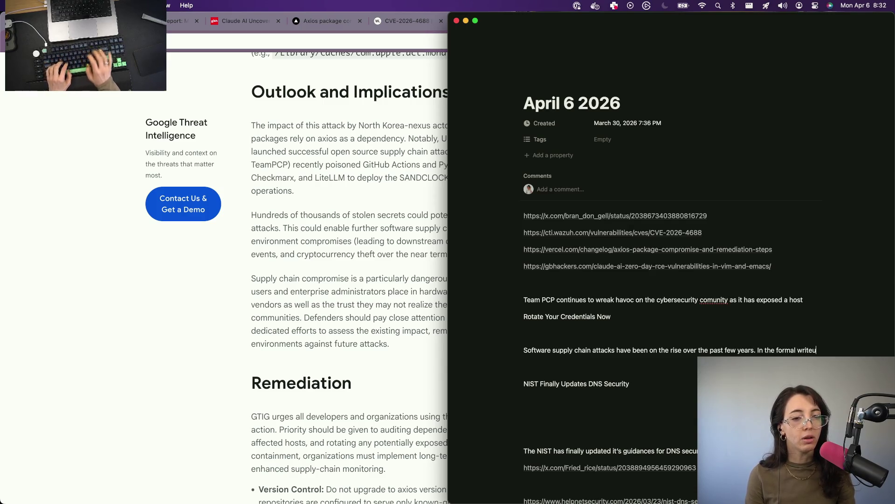
{"action": "type", "text": "p for th"}
{"action": "key", "text": "BackSpace"}
{"action": "key", "text": "BackSpace"}
{"action": "key", "text": "BackSpace"}
{"action": "key", "text": "BackSpace"}
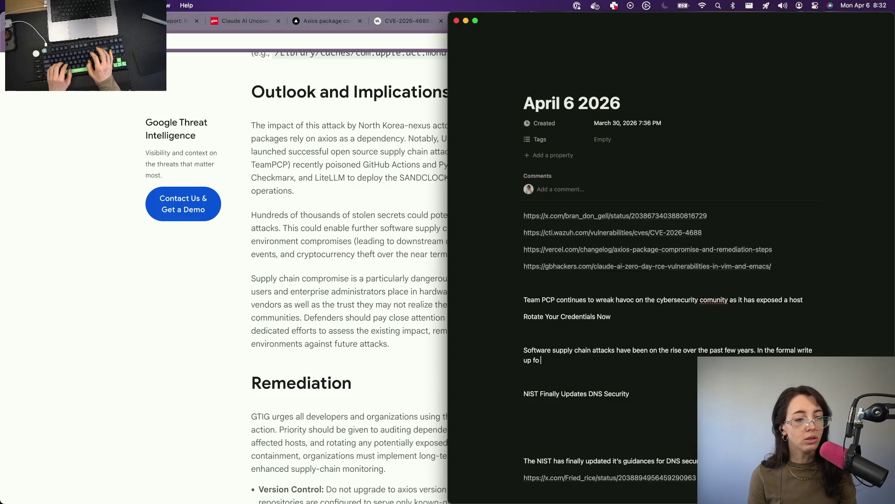
{"action": "type", "text": "of the Axios intrusi"}
{"action": "key", "text": "alt+BackSpace"}
{"action": "key", "text": "alt+BackSpace"}
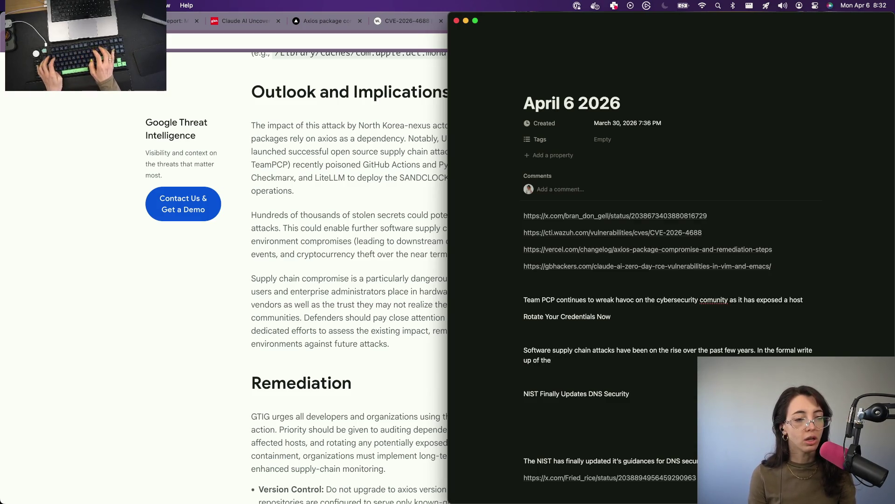
{"action": "key", "text": "alt+BackSpace"}
{"action": "key", "text": "alt+BackSpace"}
{"action": "key", "text": "alt+BackSpace"}
{"action": "key", "text": "alt+BackSpace"}
{"action": "key", "text": "alt+BackSpace"}
{"action": "key", "text": "alt+BackSpace"}
{"action": "key", "text": "alt+BackSpace"}
{"action": "type", "text": "Googl"}
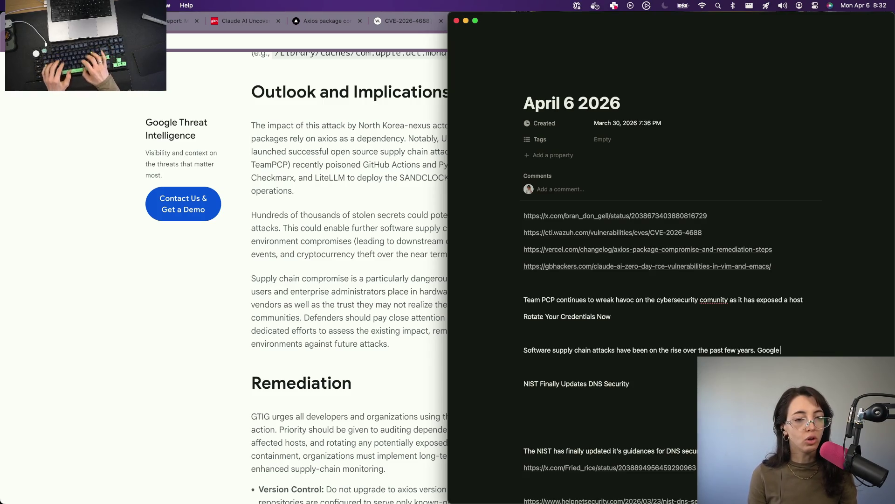
{"action": "type", "text": "ex pl"}
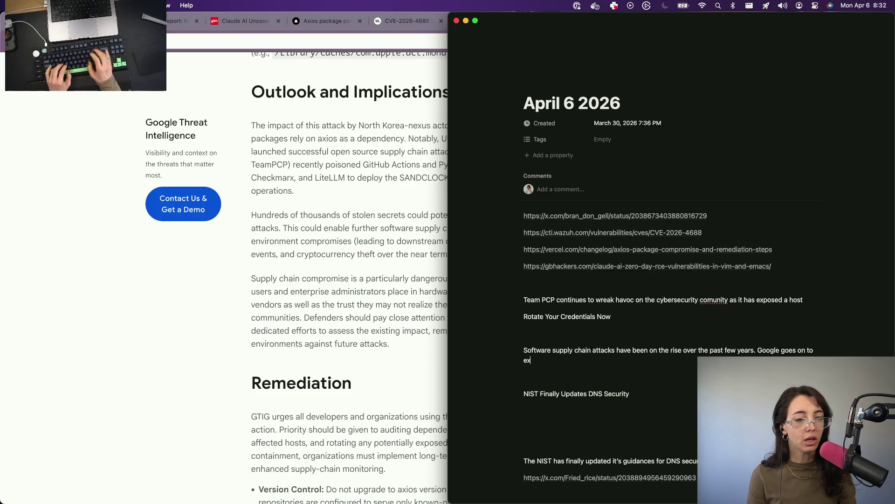
{"action": "key", "text": "alt+BackSpace"}
{"action": "key", "text": "alt+BackSpace"}
{"action": "key", "text": "alt+BackSpace"}
{"action": "key", "text": "alt+BackSpace"}
{"action": "key", "text": "alt+BackSpace"}
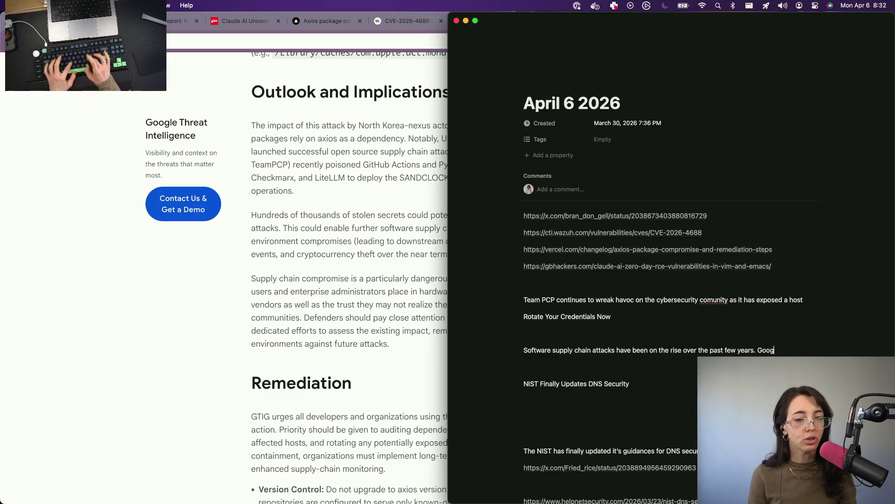
{"action": "type", "text": "searches go on to e"}
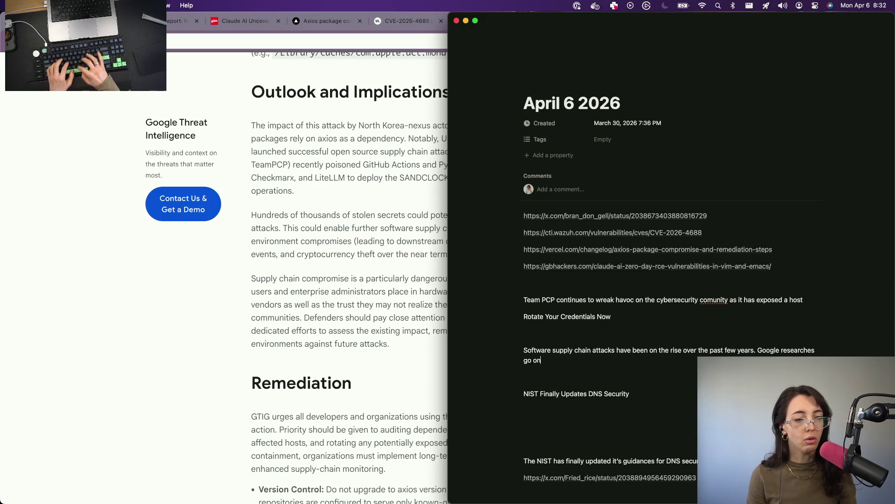
{"action": "type", "text": "xplaint"}
{"action": "key", "text": "BackSpace"}
{"action": "key", "text": "BackSpace"}
{"action": "key", "text": "BackSpace"}
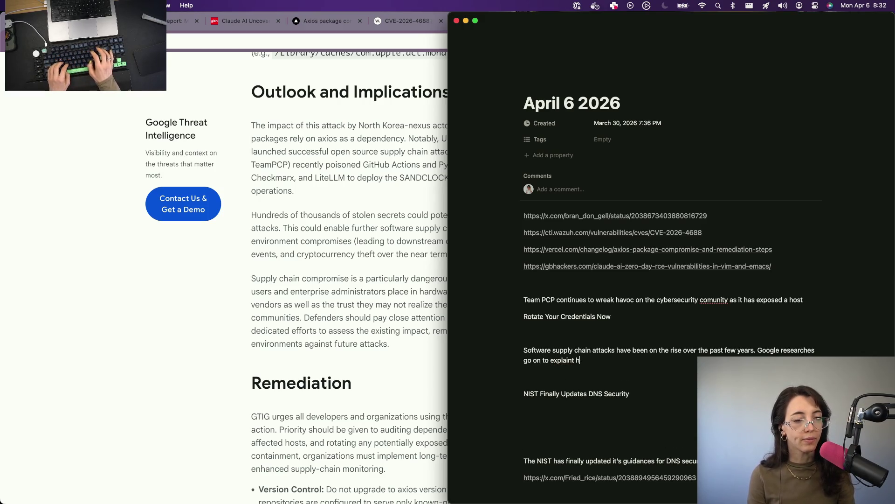
{"action": "key", "text": "BackSpace"}
{"action": "key", "text": "BackSpace"}
{"action": "key", "text": "BackSpace"}
{"action": "type", "text": "this is not going to be the last we se"}
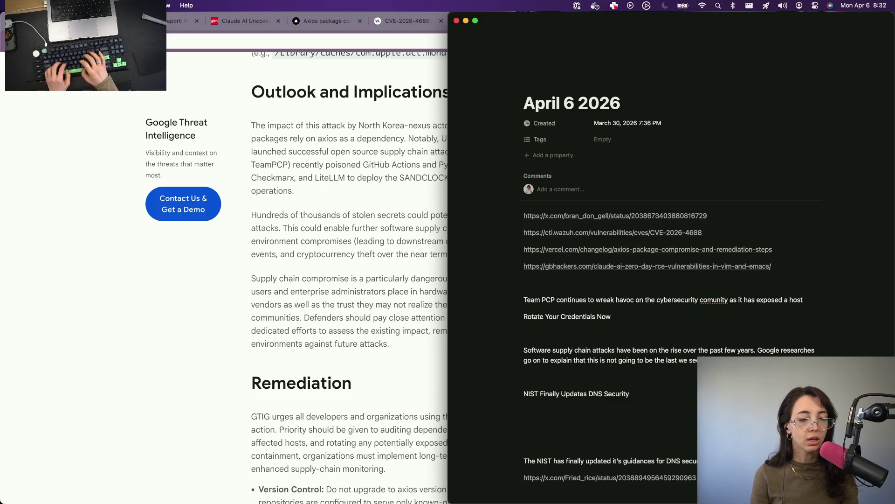
{"action": "key", "text": "Return"}
{"action": "type", "text": ":"}
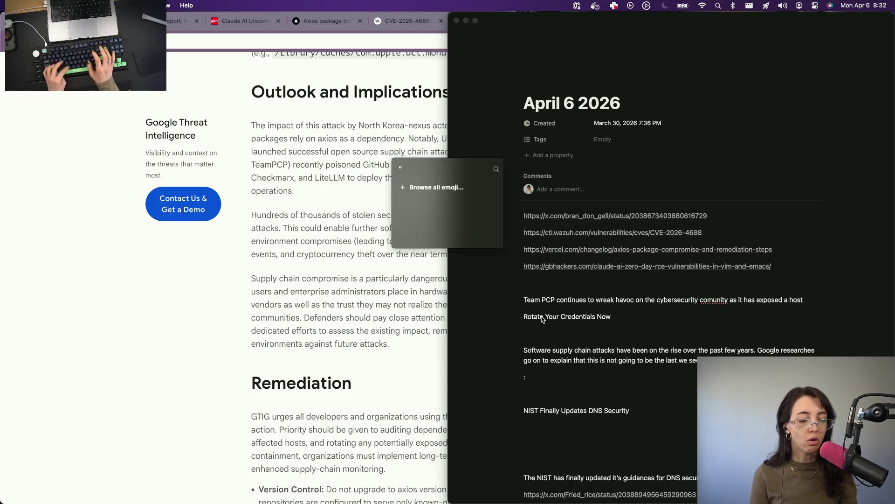
{"action": "key", "text": "BackSpace"}
{"action": "type", "text": "\""}
{"action": "key", "text": "super+v"}
{"action": "left_click", "coordinate": [420, 360]}
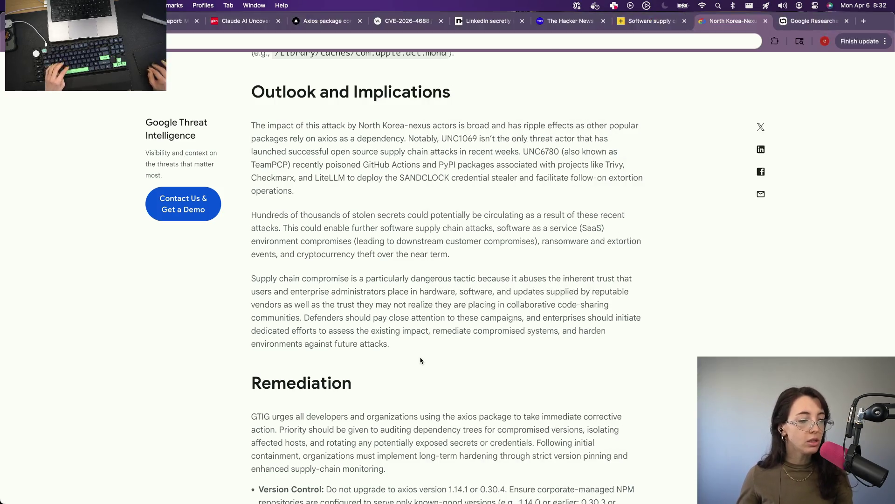
{"action": "scroll", "coordinate": [420, 361], "scroll_direction": "down", "scroll_amount": 5}
{"action": "scroll", "coordinate": [421, 360], "scroll_direction": "down", "scroll_amount": 10}
{"action": "scroll", "coordinate": [421, 361], "scroll_direction": "down", "scroll_amount": 5}
{"action": "scroll", "coordinate": [421, 360], "scroll_direction": "down", "scroll_amount": 10}
{"action": "scroll", "coordinate": [420, 361], "scroll_direction": "up", "scroll_amount": 2}
{"action": "scroll", "coordinate": [421, 361], "scroll_direction": "up", "scroll_amount": 10}
{"action": "scroll", "coordinate": [420, 360], "scroll_direction": "up", "scroll_amount": 5}
{"action": "scroll", "coordinate": [421, 360], "scroll_direction": "up", "scroll_amount": 5}
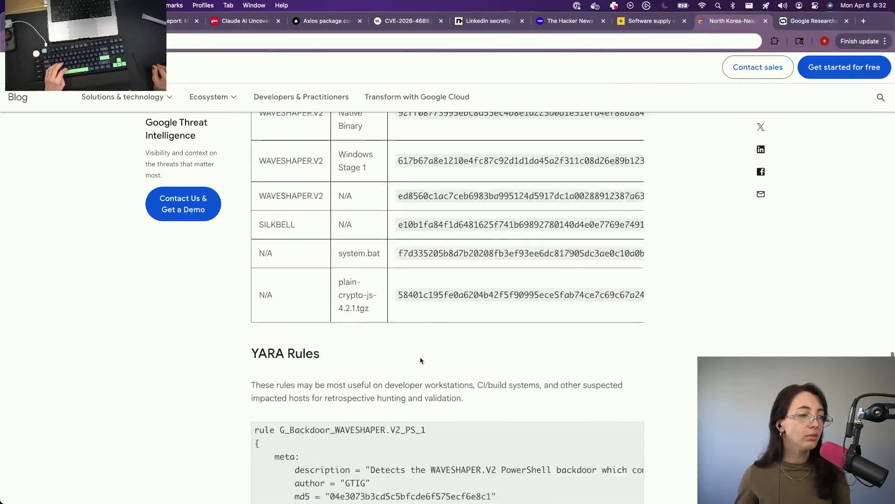
{"action": "scroll", "coordinate": [420, 360], "scroll_direction": "up", "scroll_amount": 3}
{"action": "scroll", "coordinate": [420, 360], "scroll_direction": "up", "scroll_amount": 5}
{"action": "scroll", "coordinate": [420, 361], "scroll_direction": "up", "scroll_amount": 3}
{"action": "scroll", "coordinate": [420, 360], "scroll_direction": "up", "scroll_amount": 8}
{"action": "scroll", "coordinate": [420, 361], "scroll_direction": "up", "scroll_amount": 3}
Quote the article's paragraph about hundreds of thousands of stolen secrets below the supply chain paragraph in Notion
{"action": "triple_click", "coordinate": [382, 317]}
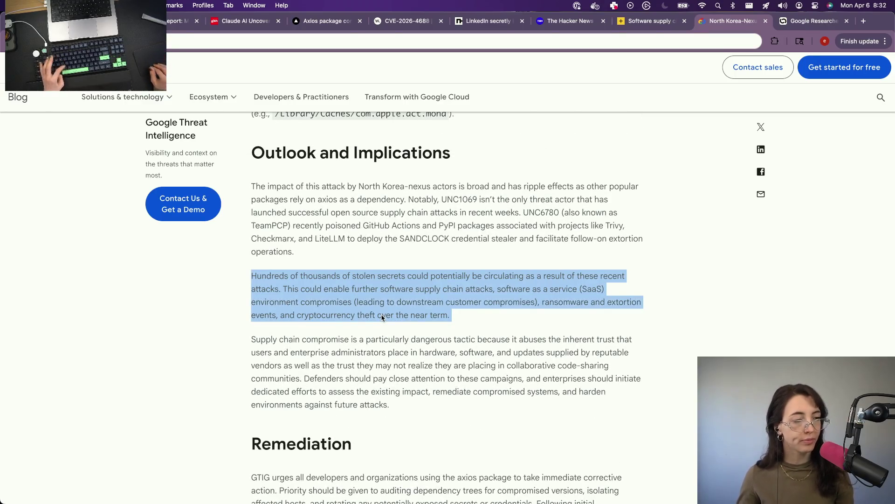
{"action": "key", "text": "ctrl+Up"}
{"action": "left_click", "coordinate": [763, 301]}
{"action": "left_click", "coordinate": [532, 382]}
{"action": "type", "text": "\""}
{"action": "key", "text": "super+v"}
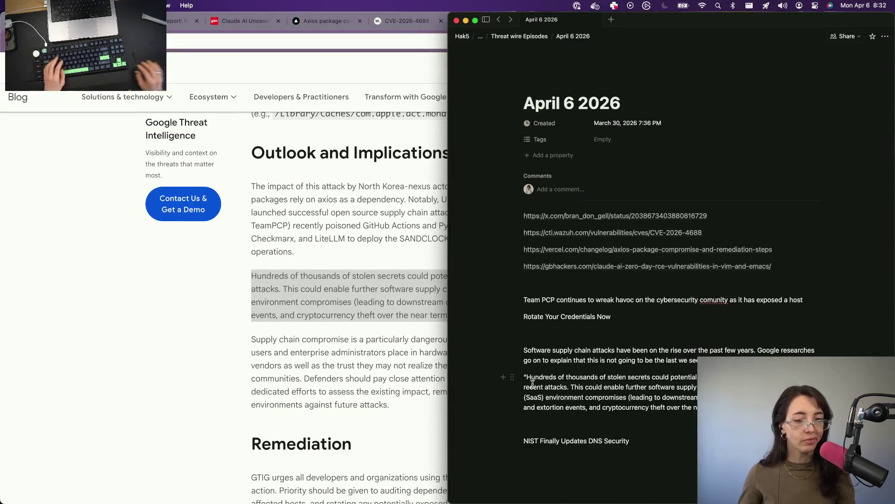
{"action": "type", "text": "\""}
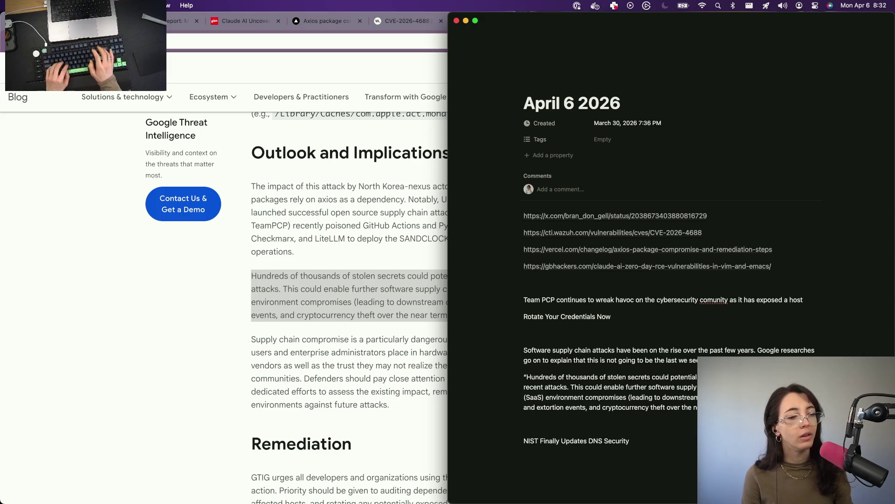
{"action": "key", "text": "Return"}
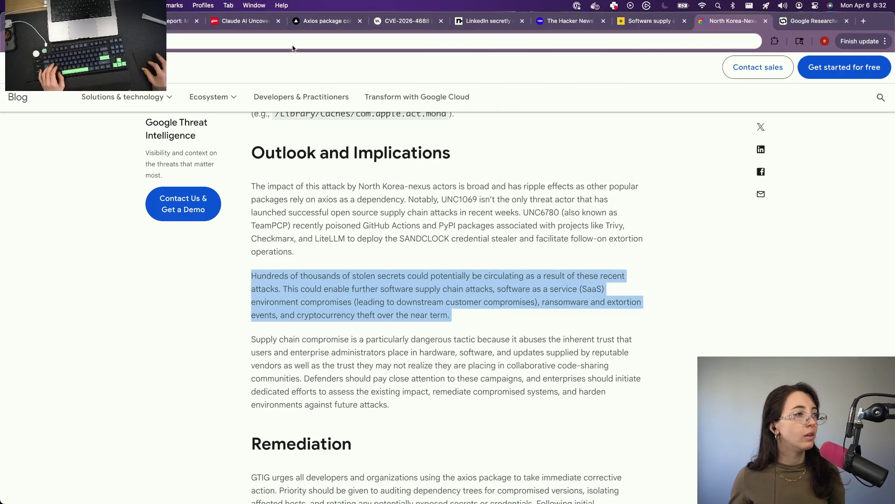
Paste the Google Cloud article's URL into the Notion notes below the quote
{"action": "left_click", "coordinate": [292, 39]}
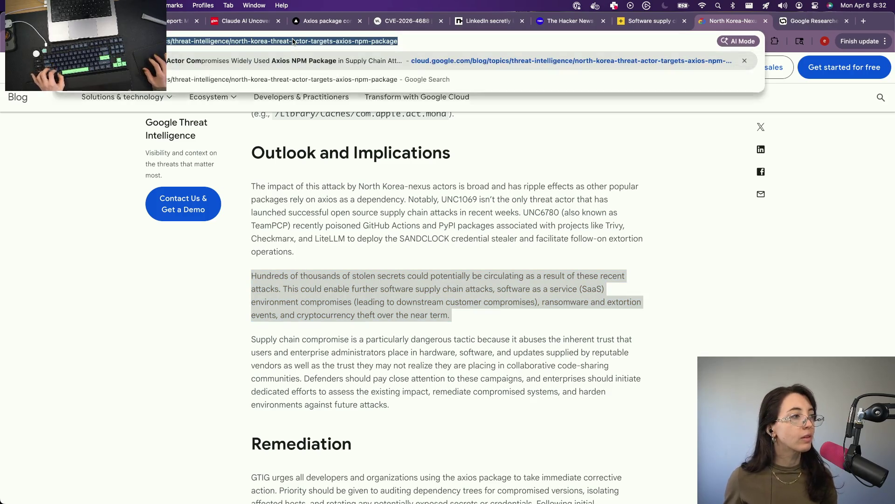
{"action": "key", "text": "ctrl+Up"}
{"action": "left_click", "coordinate": [727, 314]}
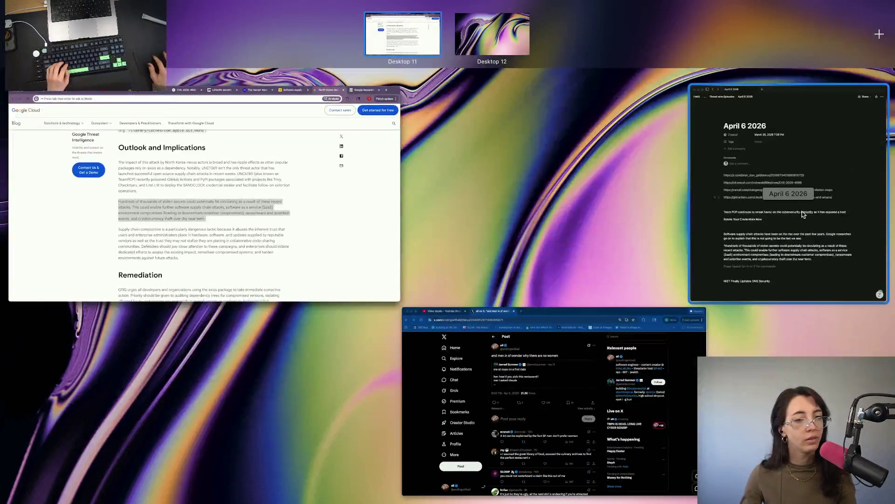
{"action": "key", "text": "super+v"}
Write the not-a-practitioner disclaimer paragraph urging cycling of public npm package secrets
{"action": "key", "text": "Up"}
{"action": "key", "text": "Up"}
{"action": "key", "text": "Up"}
{"action": "type", "text": "I nm"}
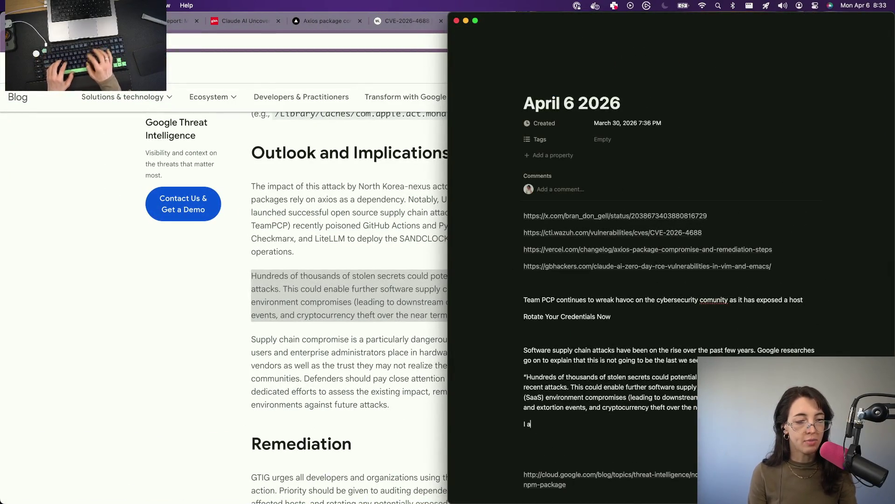
{"action": "type", "text": " a formal"}
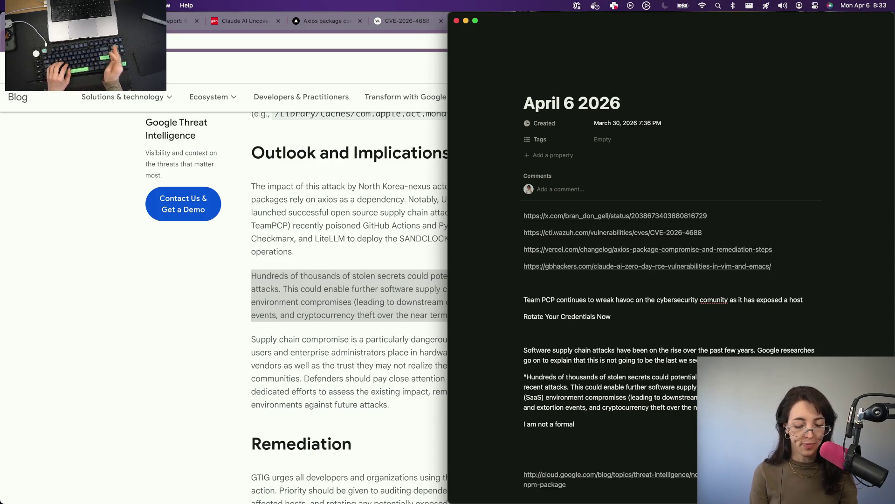
{"action": "type", "text": "security practitiions or"}
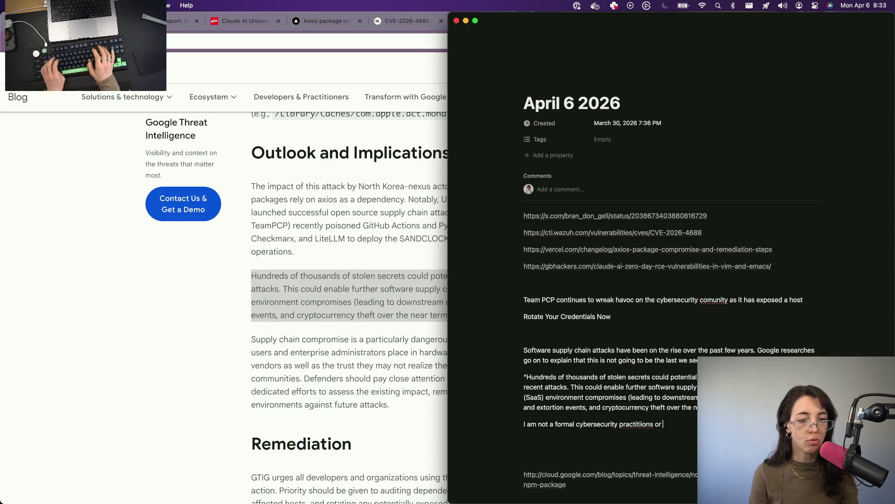
{"action": "key", "text": "alt+BackSpace"}
{"action": "type", "text": "practitioner or"}
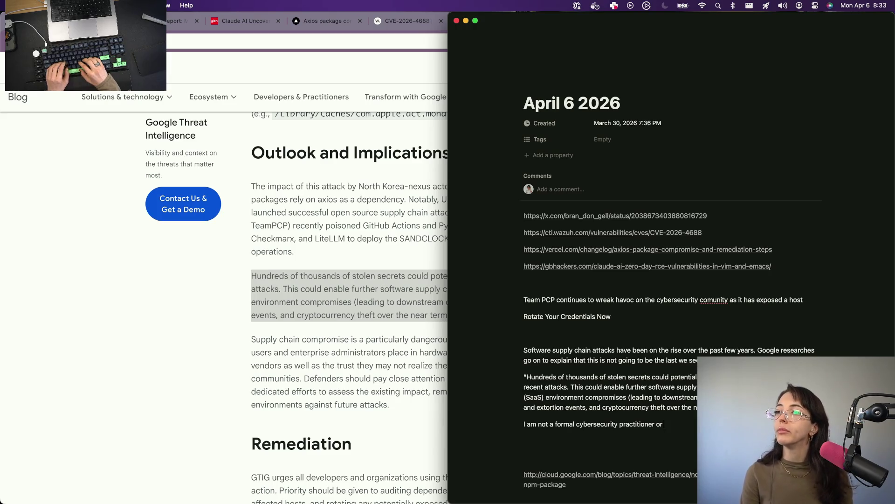
{"action": "key", "text": "BackSpace"}
{"action": "key", "text": "BackSpace"}
{"action": "key", "text": "BackSpace"}
{"action": "type", "text": "and this is not"}
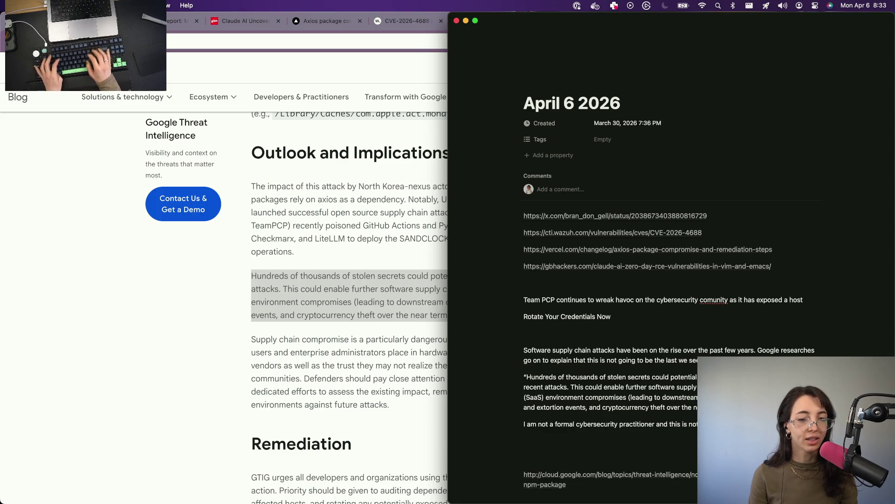
{"action": "type", "text": "on"}
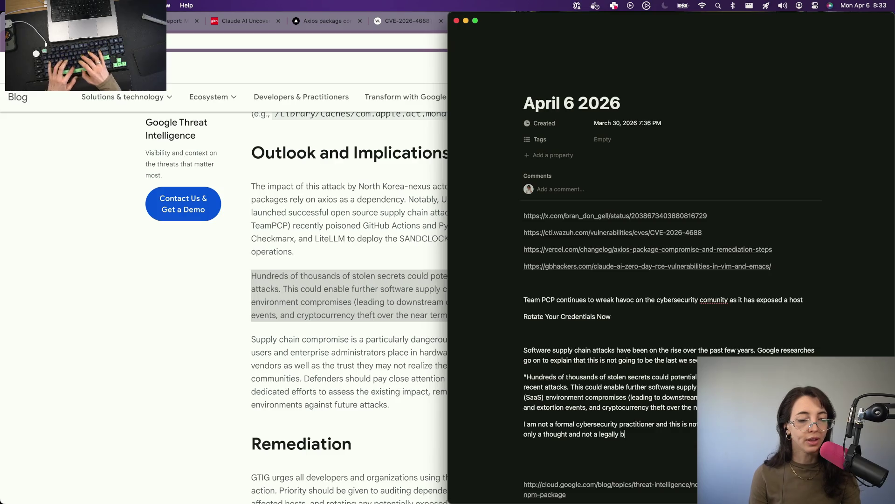
{"action": "type", "text": "mendation,"}
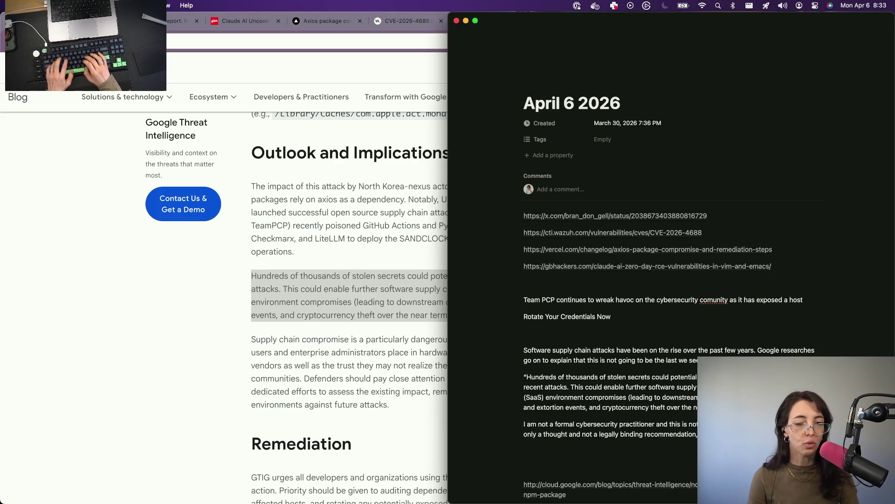
{"action": "type", "text": "software, i"}
{"action": "key", "text": "BackSpace"}
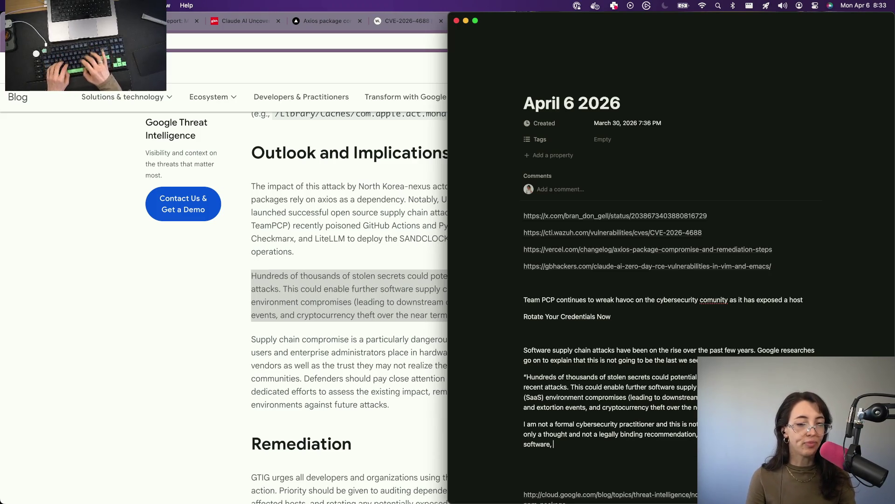
{"action": "key", "text": "BackSpace"}
{"action": "key", "text": "BackSpace"}
{"action": "type", "text": "circulating all secrets"}
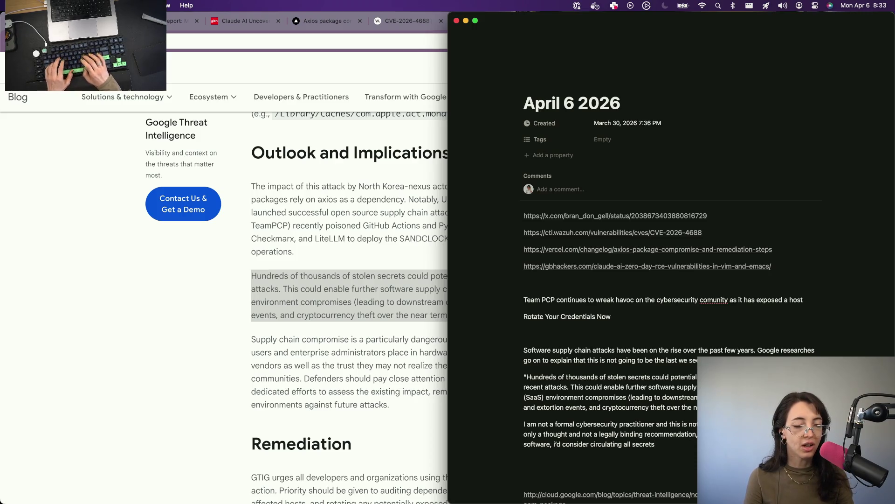
{"action": "type", "text": "lving any"}
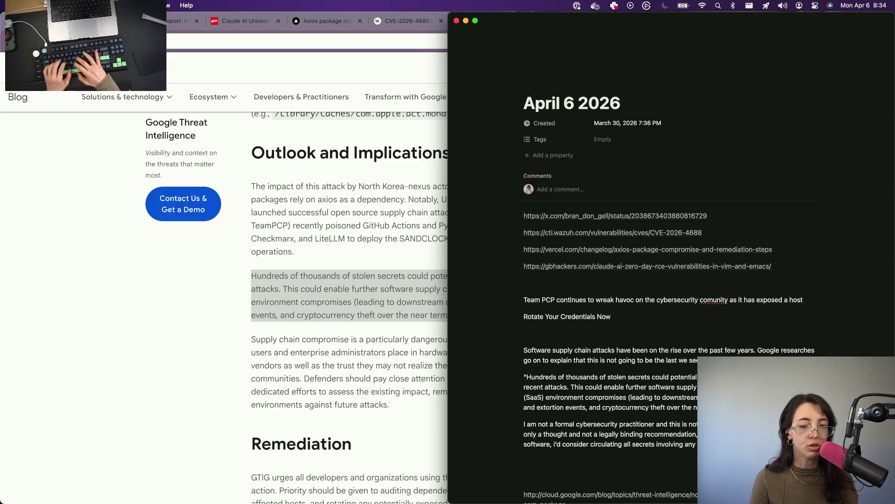
{"action": "type", "text": "th"}
{"action": "key", "text": "BackSpace"}
{"action": "key", "text": "BackSpace"}
{"action": "key", "text": "BackSpace"}
{"action": "type", "text": "a huge class of incoming problems."}
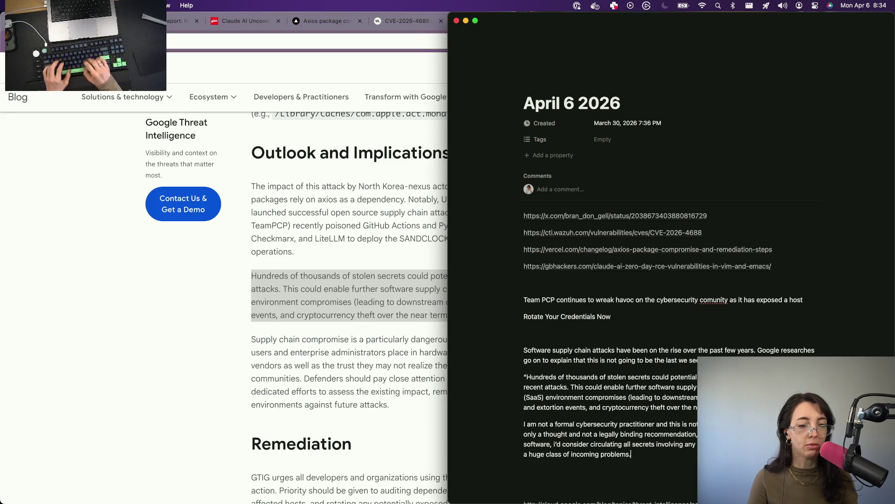
{"action": "scroll", "coordinate": [516, 381], "scroll_direction": "down", "scroll_amount": 4}
Turn the Google Cloud link into a bullet point and return to the blank line above it
{"action": "left_click", "coordinate": [522, 379]}
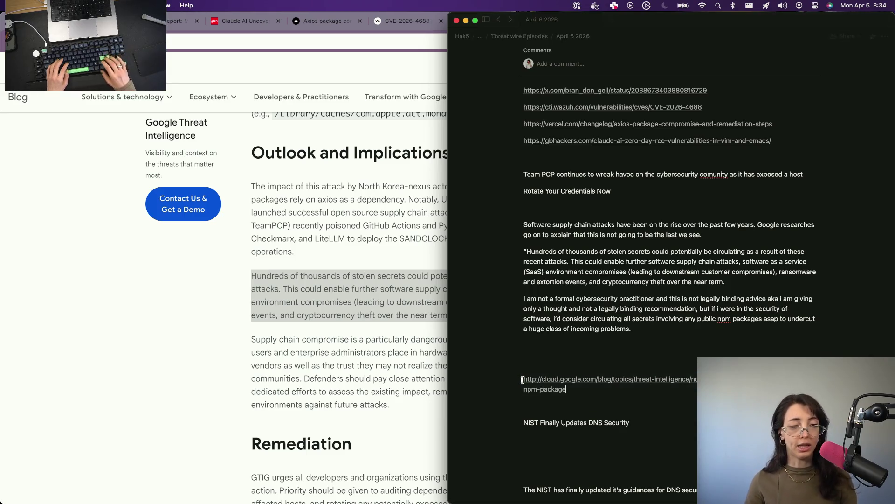
{"action": "type", "text": "-"}
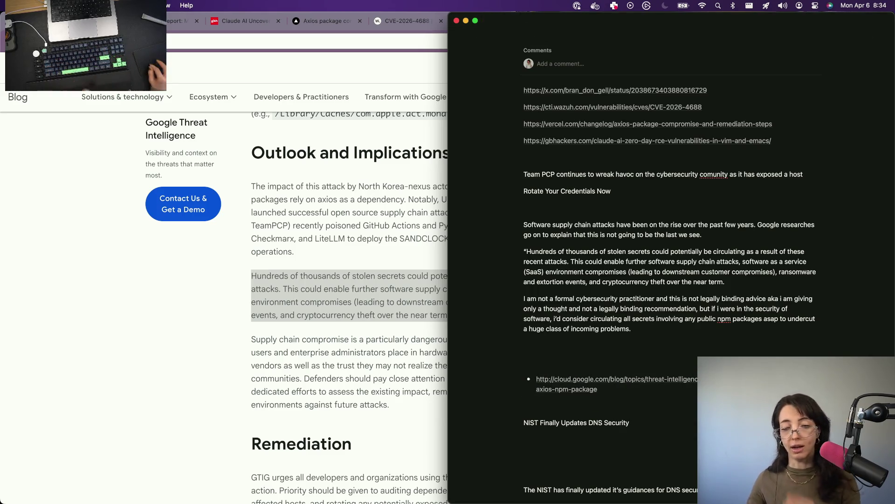
{"action": "left_click", "coordinate": [578, 346]}
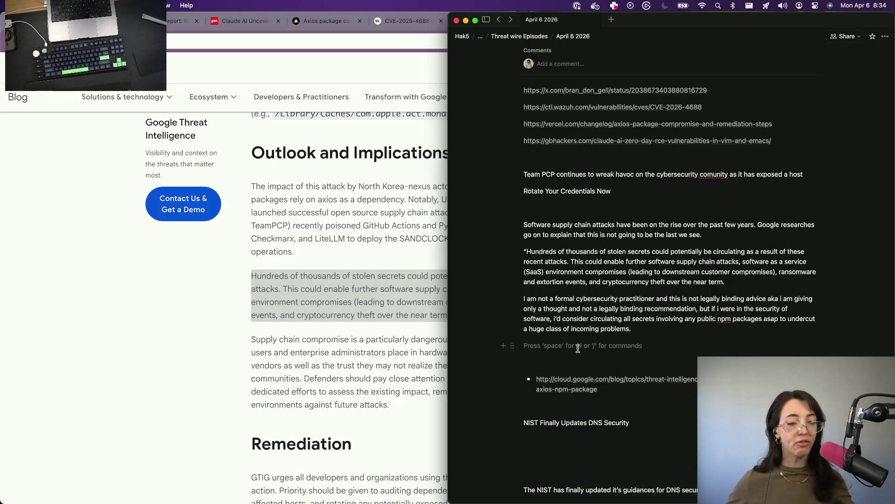
Open Wiz's 'Tracking TeamPCP' post from the Help Net Security story's 'said' link, then return to Notion
{"action": "left_click", "coordinate": [412, 241]}
{"action": "scroll", "coordinate": [412, 241], "scroll_direction": "up", "scroll_amount": 3}
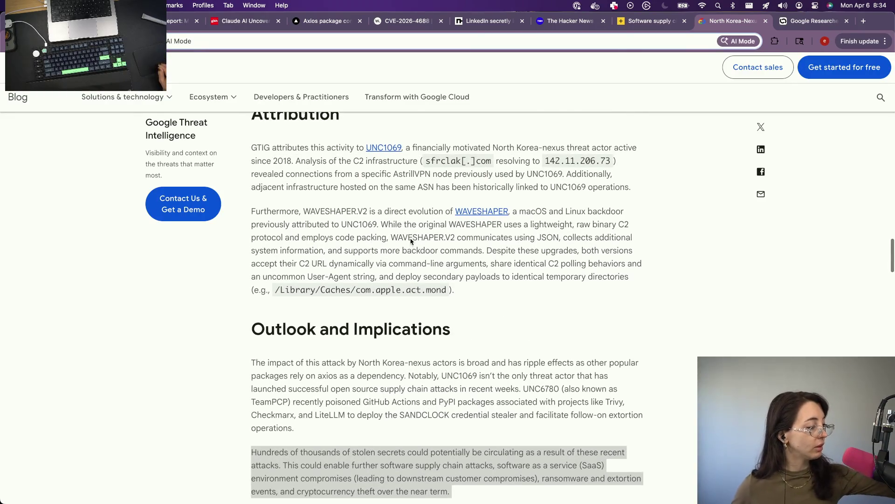
{"action": "scroll", "coordinate": [412, 241], "scroll_direction": "up", "scroll_amount": 3}
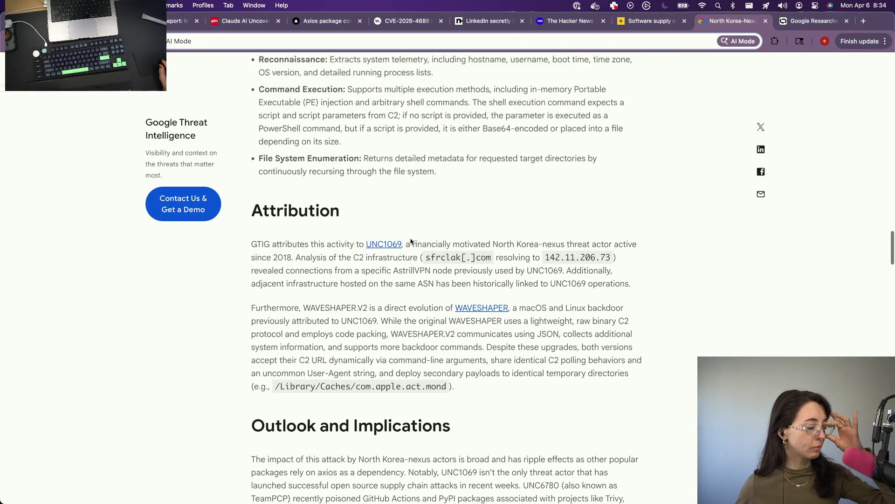
{"action": "scroll", "coordinate": [412, 240], "scroll_direction": "up", "scroll_amount": 2}
{"action": "scroll", "coordinate": [412, 240], "scroll_direction": "up", "scroll_amount": 2}
{"action": "scroll", "coordinate": [412, 241], "scroll_direction": "up", "scroll_amount": 5}
{"action": "scroll", "coordinate": [411, 240], "scroll_direction": "up", "scroll_amount": 10}
{"action": "scroll", "coordinate": [412, 241], "scroll_direction": "up", "scroll_amount": 5}
{"action": "scroll", "coordinate": [411, 241], "scroll_direction": "down", "scroll_amount": 1}
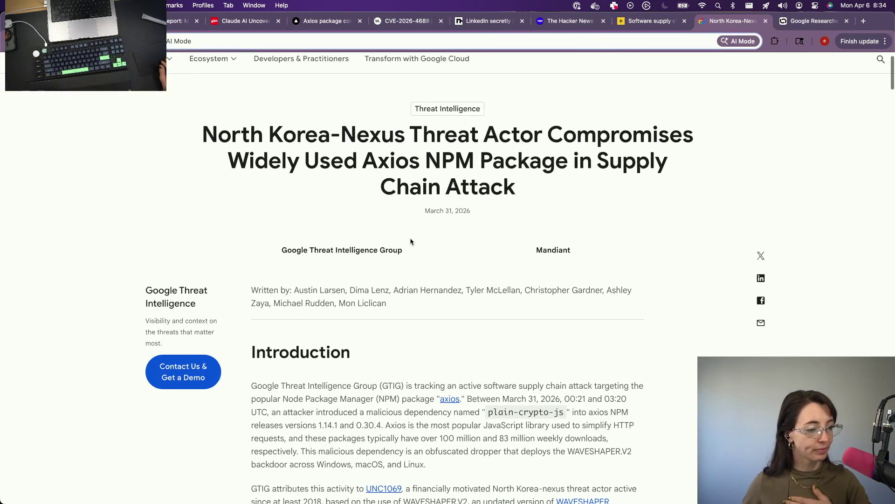
{"action": "scroll", "coordinate": [558, 85], "scroll_direction": "down", "scroll_amount": 5}
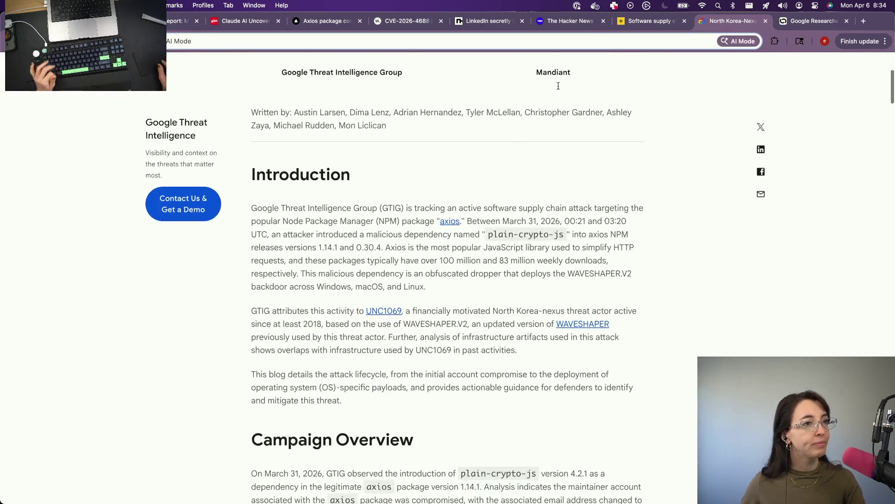
{"action": "left_click", "coordinate": [630, 21]}
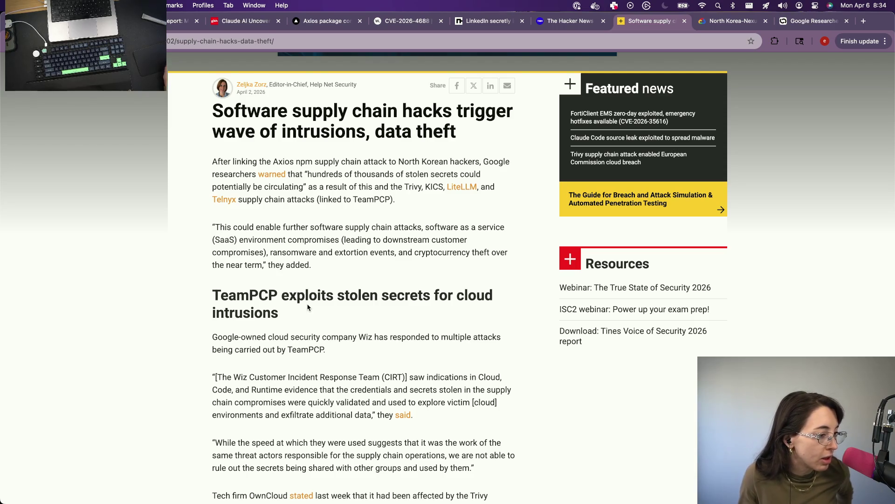
{"action": "scroll", "coordinate": [302, 390], "scroll_direction": "down", "scroll_amount": 2}
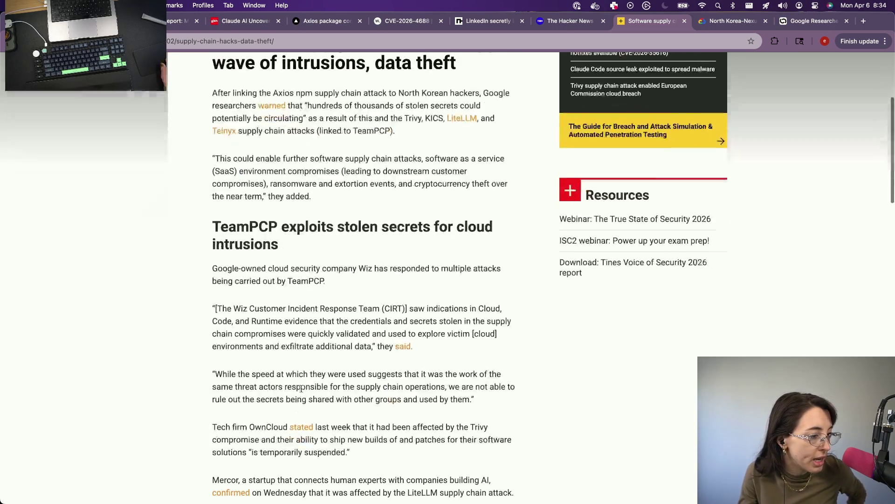
{"action": "scroll", "coordinate": [350, 371], "scroll_direction": "down", "scroll_amount": 1}
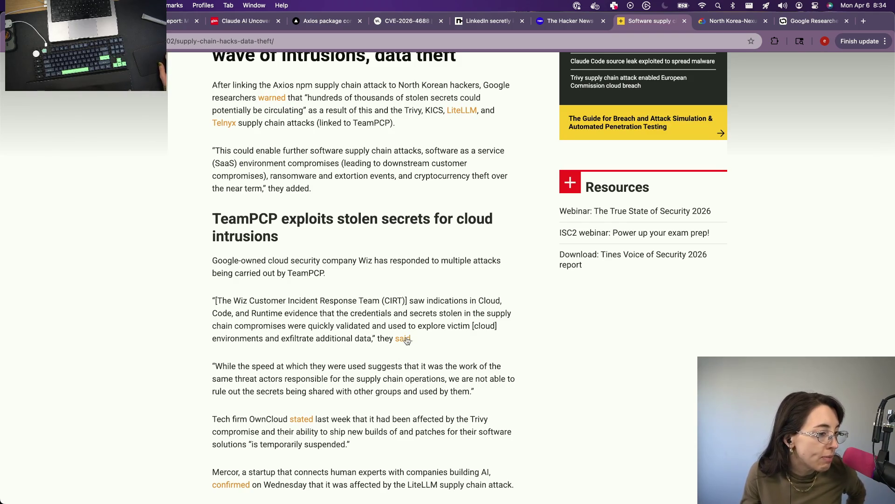
{"action": "left_click", "coordinate": [404, 339]}
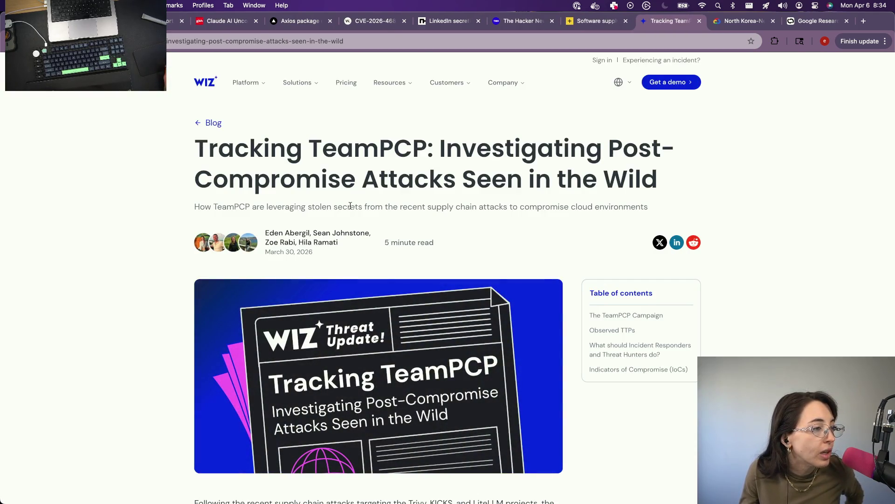
{"action": "scroll", "coordinate": [350, 206], "scroll_direction": "down", "scroll_amount": 1}
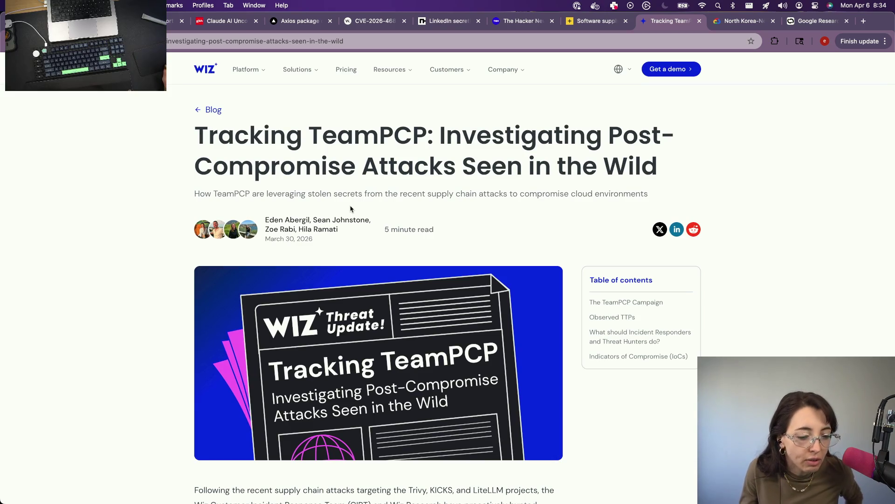
{"action": "scroll", "coordinate": [350, 209], "scroll_direction": "down", "scroll_amount": 5}
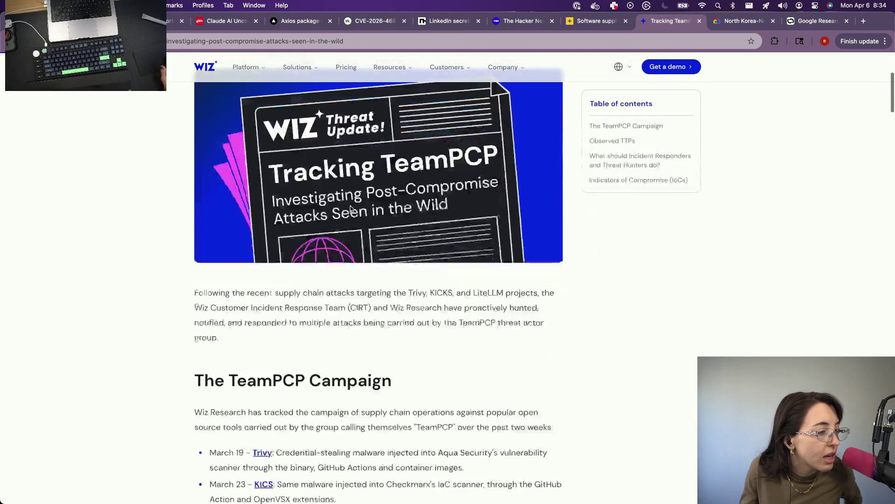
{"action": "scroll", "coordinate": [350, 208], "scroll_direction": "down", "scroll_amount": 2}
{"action": "scroll", "coordinate": [351, 209], "scroll_direction": "down", "scroll_amount": 4}
{"action": "scroll", "coordinate": [351, 208], "scroll_direction": "down", "scroll_amount": 1}
{"action": "key", "text": "ctrl+Up"}
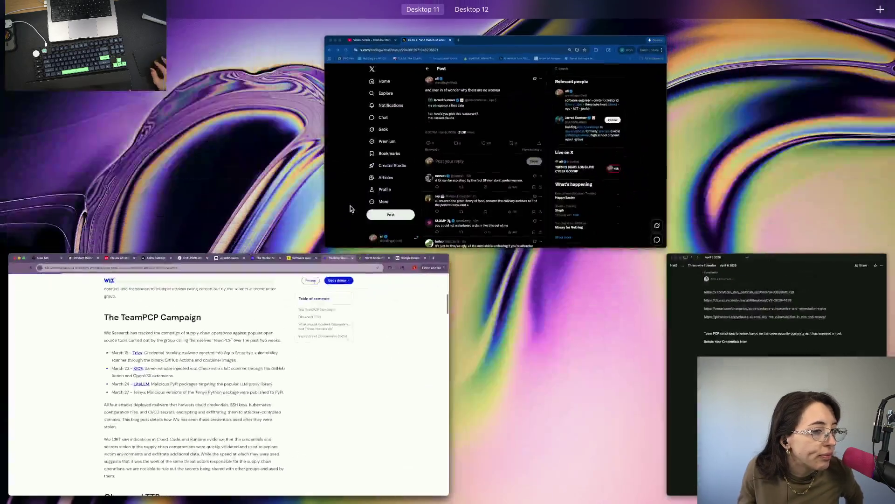
{"action": "left_click", "coordinate": [628, 263]}
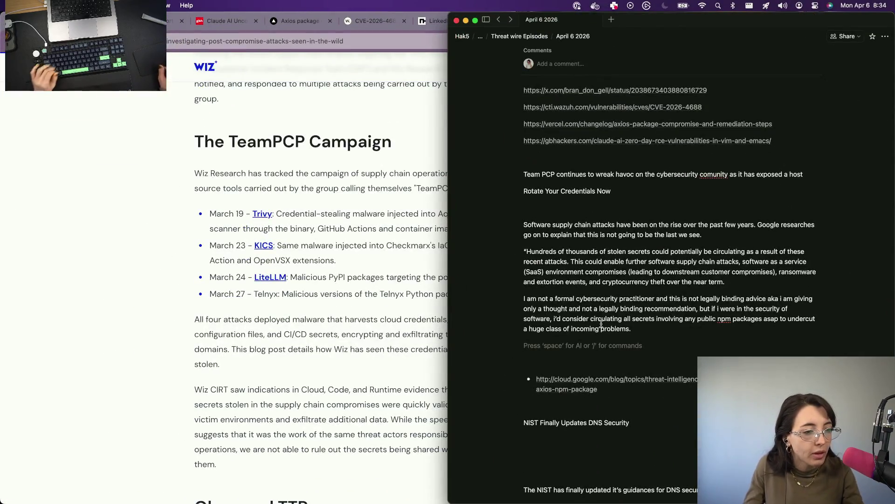
Replace the abandoned March sentence with 'teamPCP attacked packages hosted on' after the past-few-years line
{"action": "left_click", "coordinate": [710, 209]}
{"action": "left_click", "coordinate": [709, 225]}
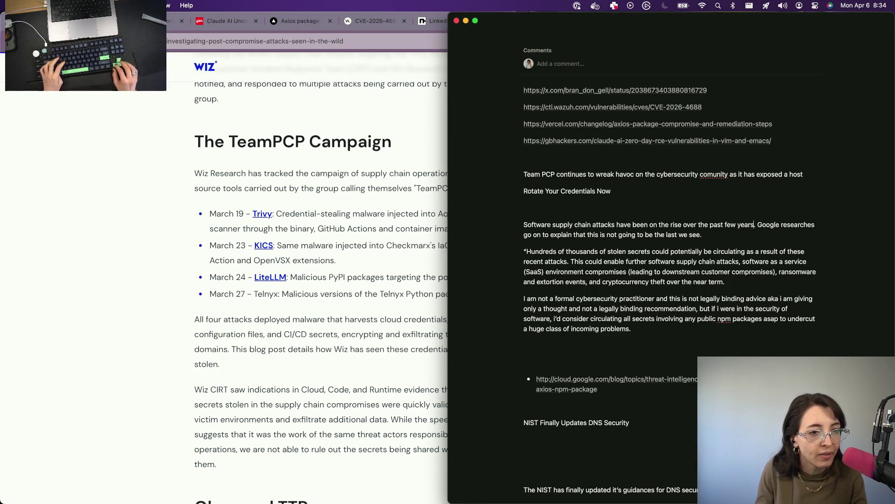
{"action": "key", "text": "BackSpace"}
{"action": "key", "text": "BackSpace"}
{"action": "key", "text": "BackSpace"}
{"action": "type", "text": "In march a"}
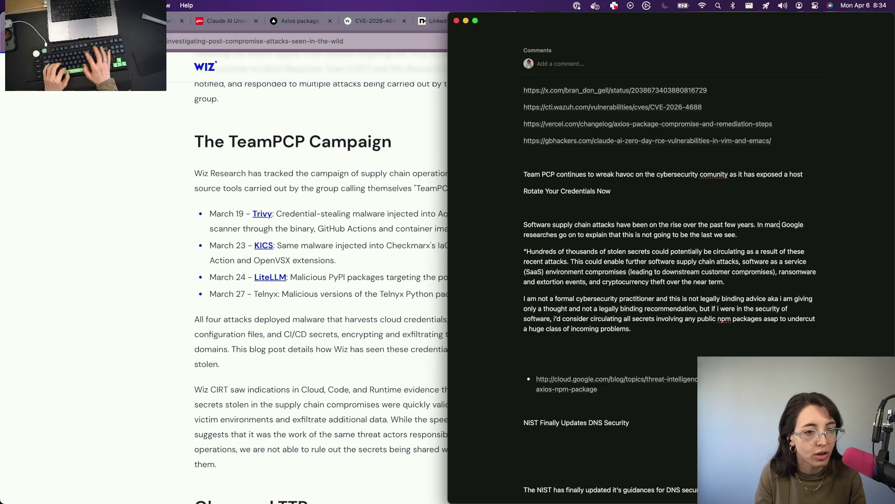
{"action": "type", "text": "lone, a y"}
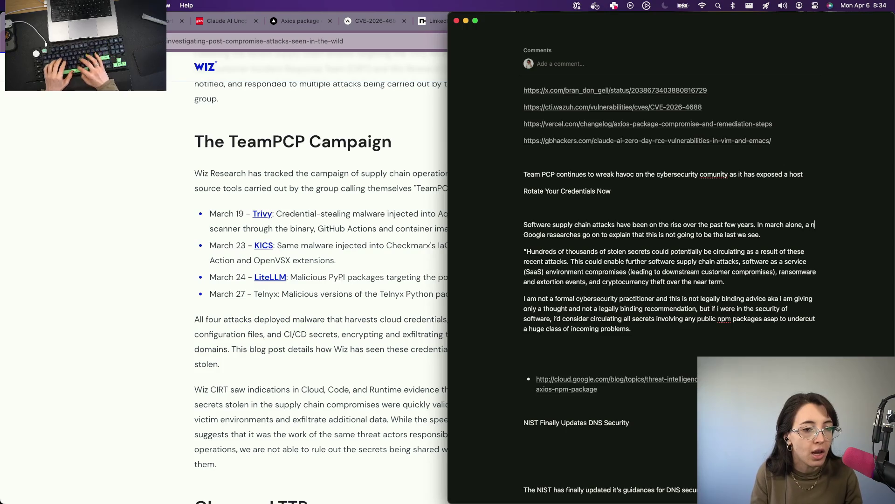
{"action": "type", "text": "ounge4r"}
{"action": "key", "text": "alt+BackSpace"}
{"action": "key", "text": "alt+BackSpace"}
{"action": "key", "text": "alt+BackSpace"}
{"action": "key", "text": "alt+BackSpace"}
{"action": "key", "text": "alt+BackSpace"}
{"action": "type", "text": "W"}
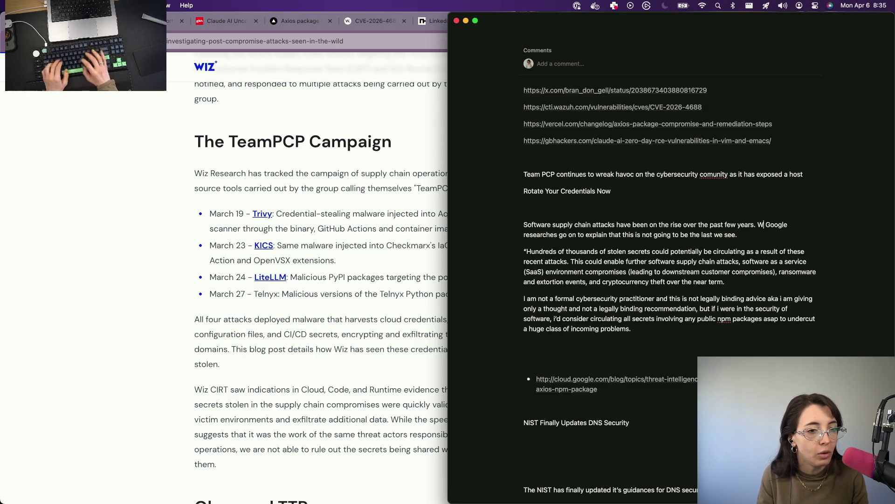
{"action": "type", "text": "red last week h"}
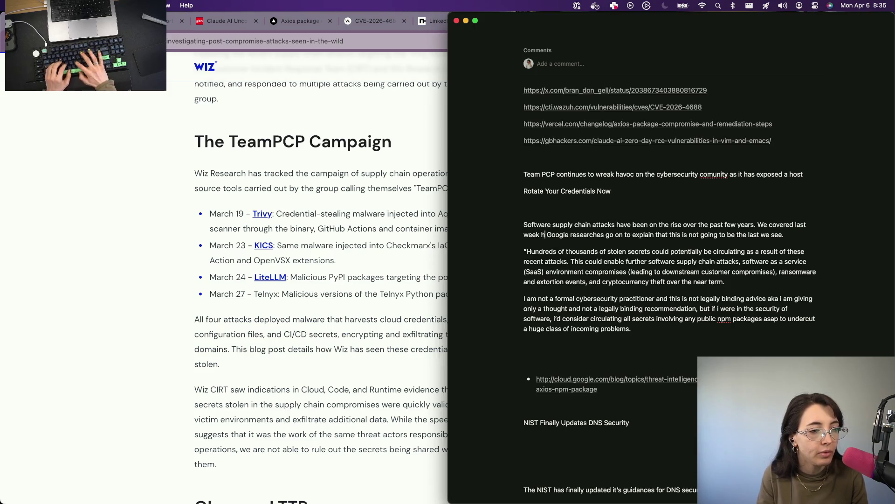
{"action": "key", "text": "BackSpace"}
{"action": "key", "text": "BackSpace"}
{"action": "type", "text": "ow new thr"}
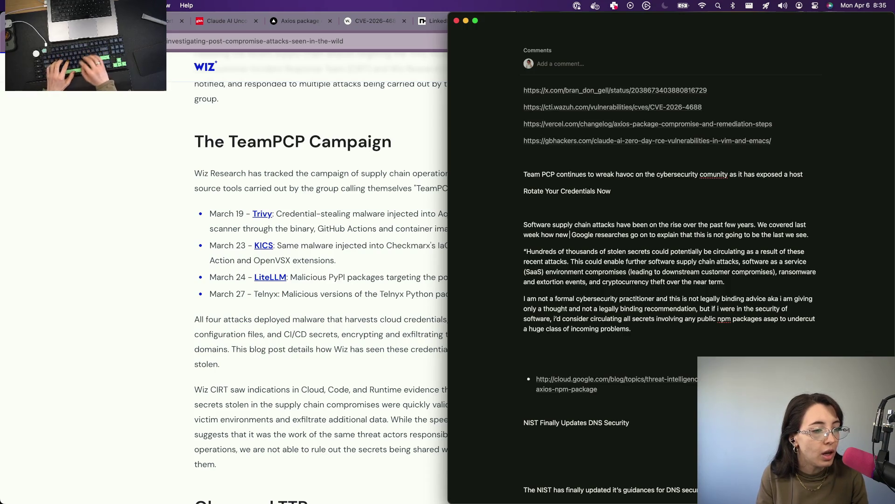
{"action": "type", "text": "eat actor grou"}
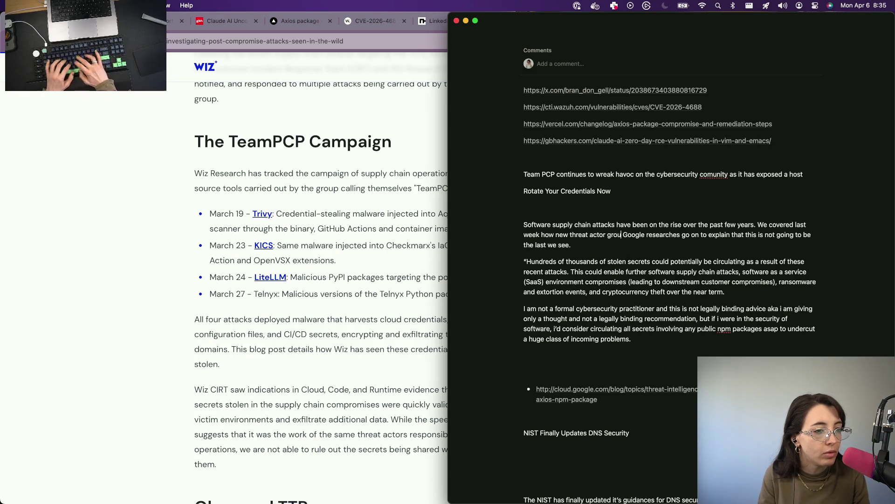
{"action": "type", "text": "p teamPCP "}
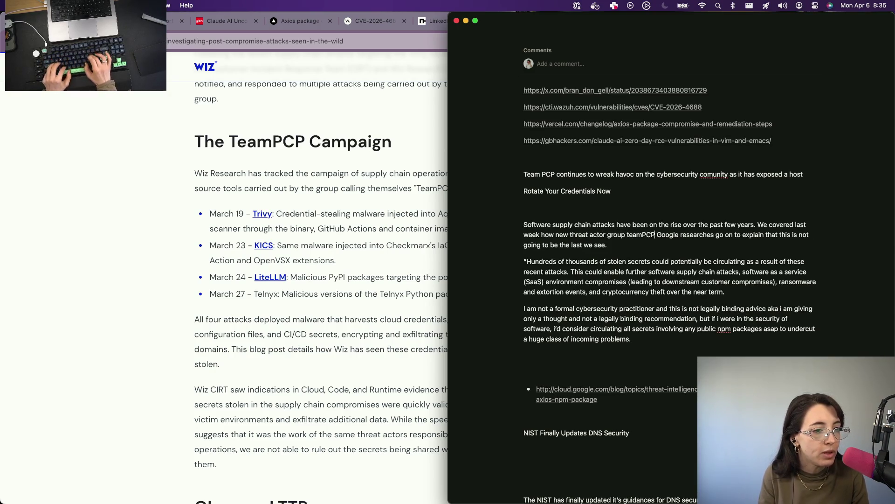
{"action": "type", "text": "attacked"}
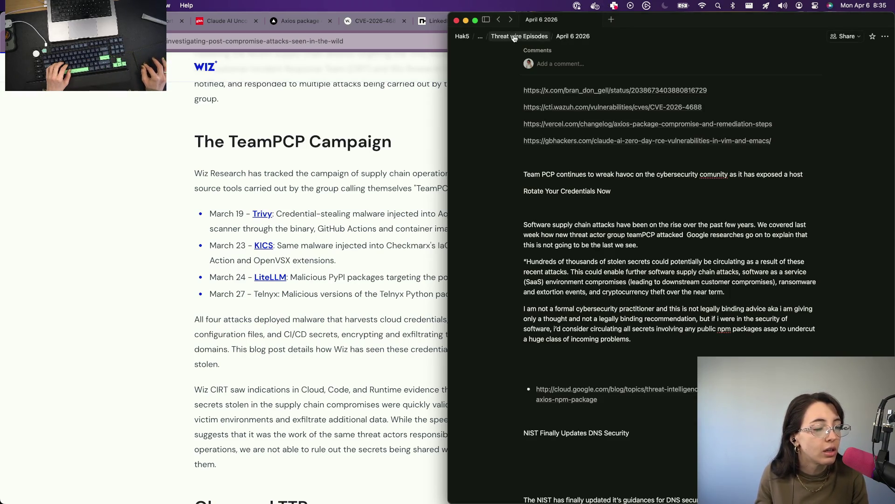
{"action": "type", "text": "packages hosted on"}
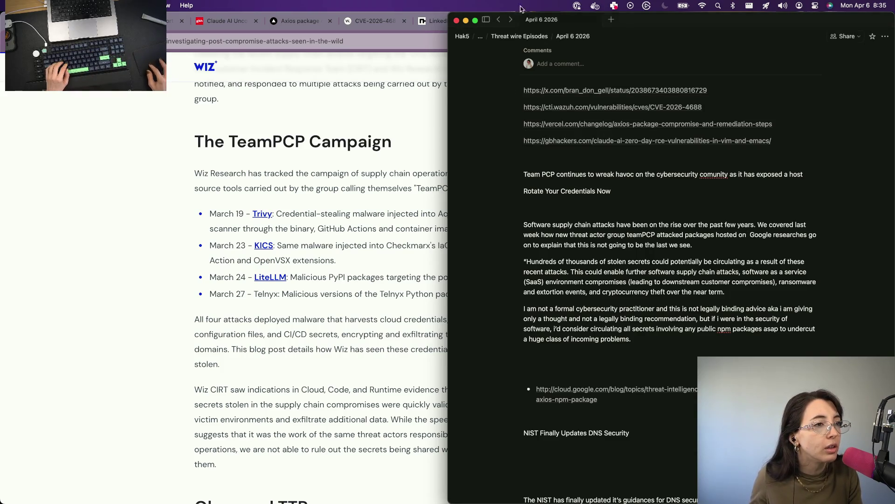
{"action": "left_click", "coordinate": [520, 36]}
{"action": "left_click", "coordinate": [522, 131]}
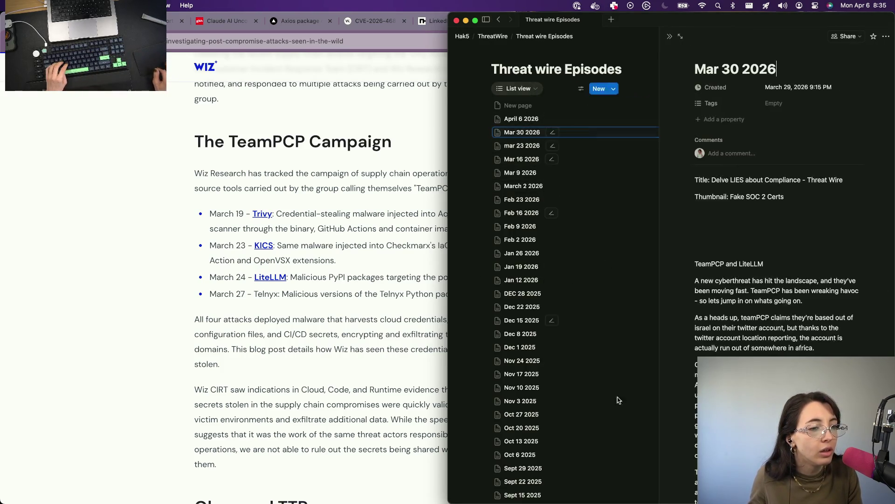
{"action": "scroll", "coordinate": [764, 323], "scroll_direction": "down", "scroll_amount": 5}
{"action": "scroll", "coordinate": [764, 323], "scroll_direction": "down", "scroll_amount": 2}
{"action": "scroll", "coordinate": [764, 323], "scroll_direction": "down", "scroll_amount": 2}
{"action": "scroll", "coordinate": [764, 323], "scroll_direction": "down", "scroll_amount": 3}
{"action": "scroll", "coordinate": [764, 324], "scroll_direction": "down", "scroll_amount": 2}
{"action": "scroll", "coordinate": [764, 319], "scroll_direction": "down", "scroll_amount": 2}
{"action": "scroll", "coordinate": [763, 312], "scroll_direction": "down", "scroll_amount": 2}
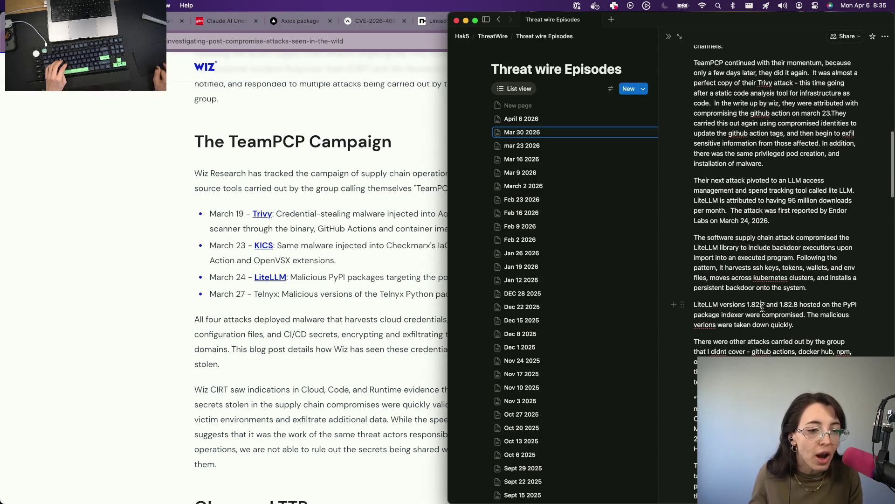
{"action": "key", "text": "super+f"}
{"action": "left_click", "coordinate": [764, 308]}
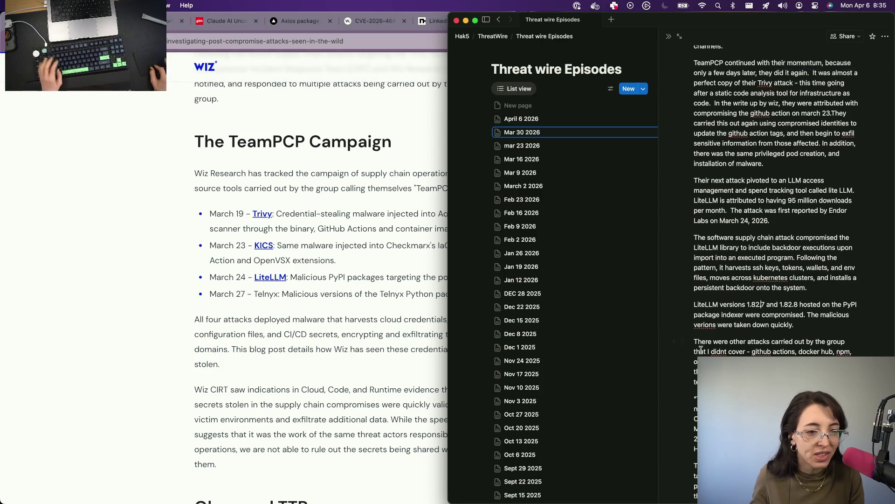
{"action": "left_click_drag", "start_coordinate": [747, 353], "coordinate": [757, 354]}
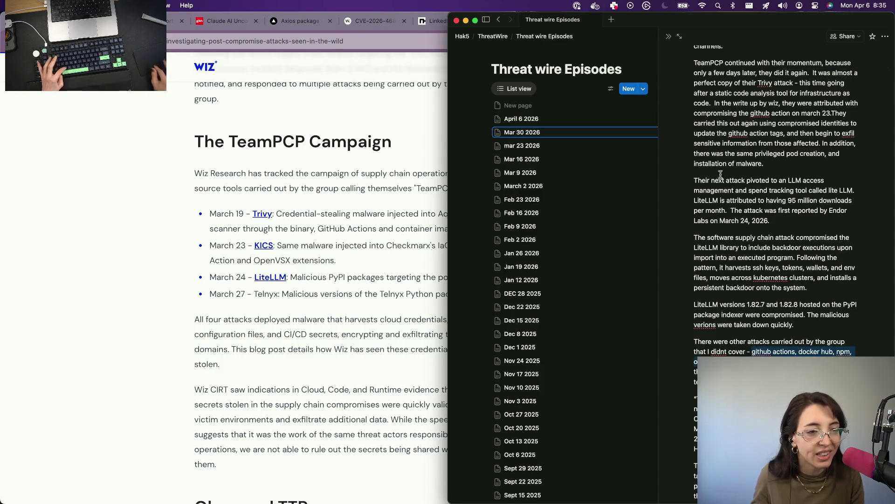
{"action": "left_click", "coordinate": [521, 119]}
{"action": "scroll", "coordinate": [673, 44], "scroll_direction": "down", "scroll_amount": 5}
{"action": "scroll", "coordinate": [673, 43], "scroll_direction": "down", "scroll_amount": 5}
{"action": "left_click", "coordinate": [679, 36]}
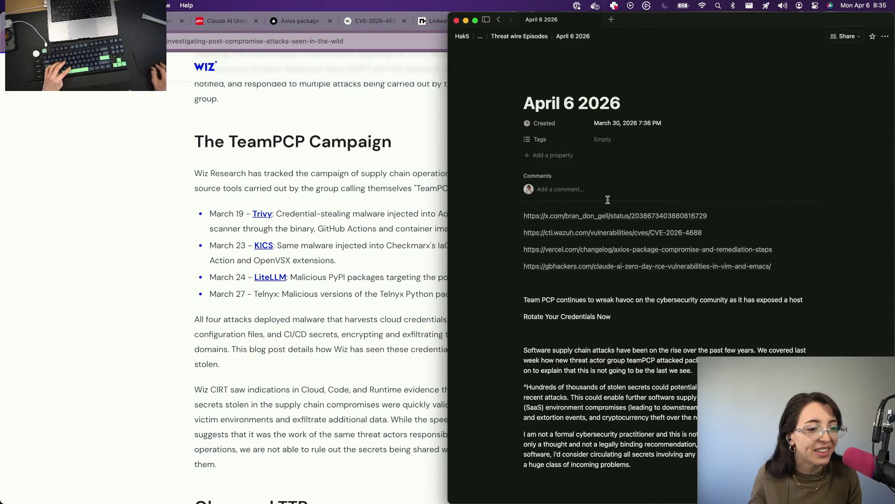
{"action": "scroll", "coordinate": [608, 200], "scroll_direction": "down", "scroll_amount": 5}
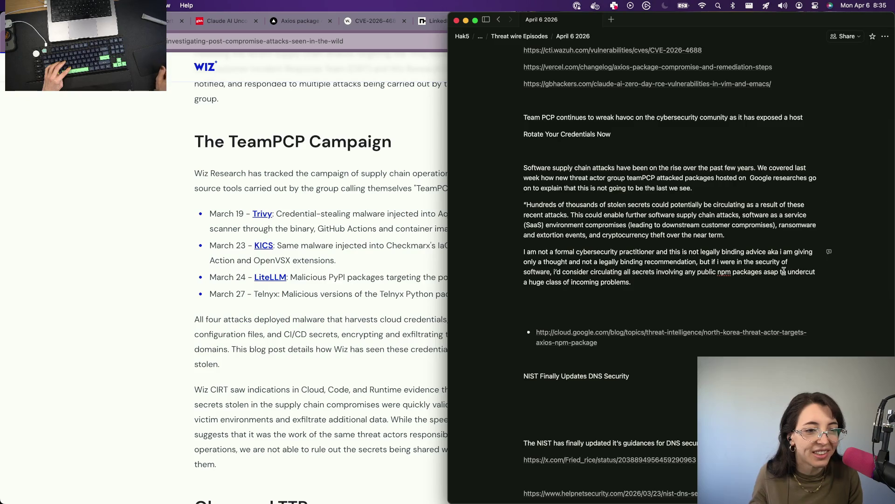
{"action": "scroll", "coordinate": [553, 270], "scroll_direction": "down", "scroll_amount": 5}
{"action": "scroll", "coordinate": [558, 271], "scroll_direction": "up", "scroll_amount": 4}
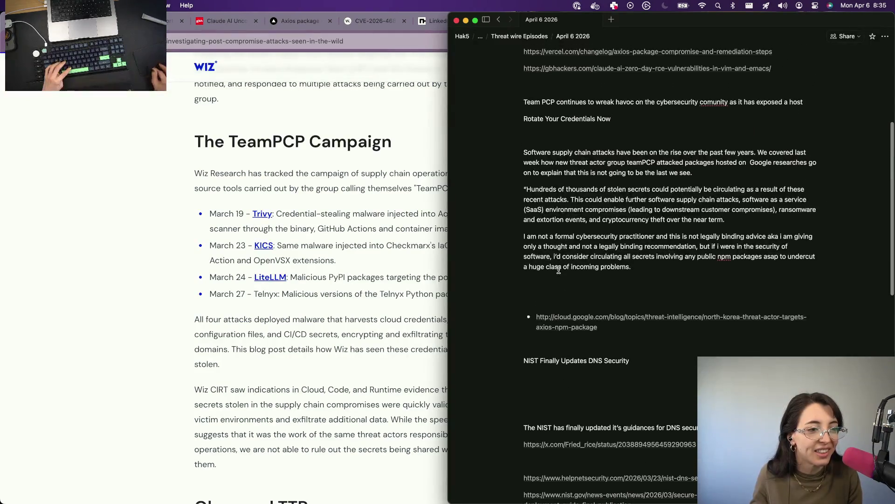
{"action": "mouse_move", "coordinate": [671, 162]}
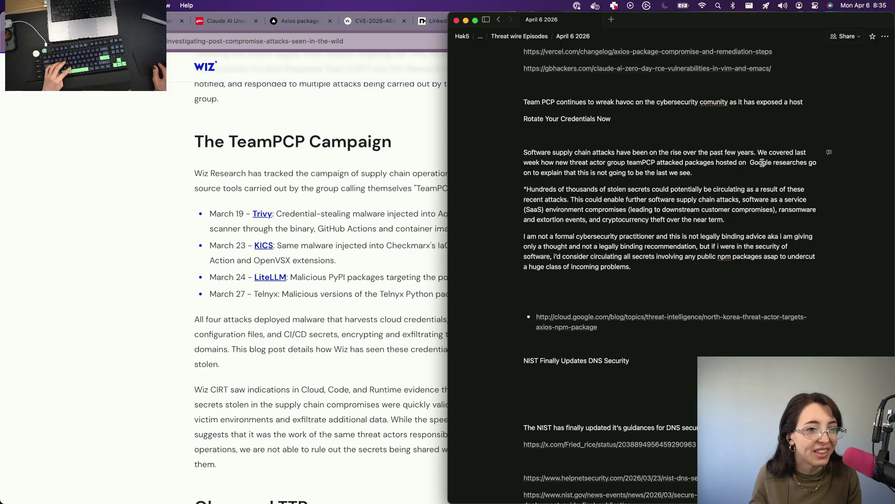
Reword to 'used credentials to infiltrate' and paste the github actions, docker hub, npm, open VSX, pypi list
{"action": "key", "text": "alt+BackSpace"}
{"action": "key", "text": "alt+BackSpace"}
{"action": "key", "text": "alt+BackSpace"}
{"action": "key", "text": "alt+BackSpace"}
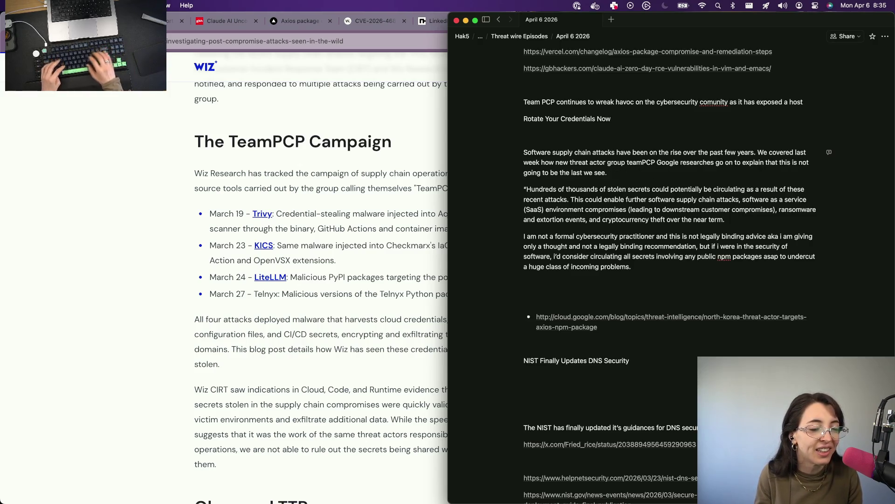
{"action": "type", "text": "used d"}
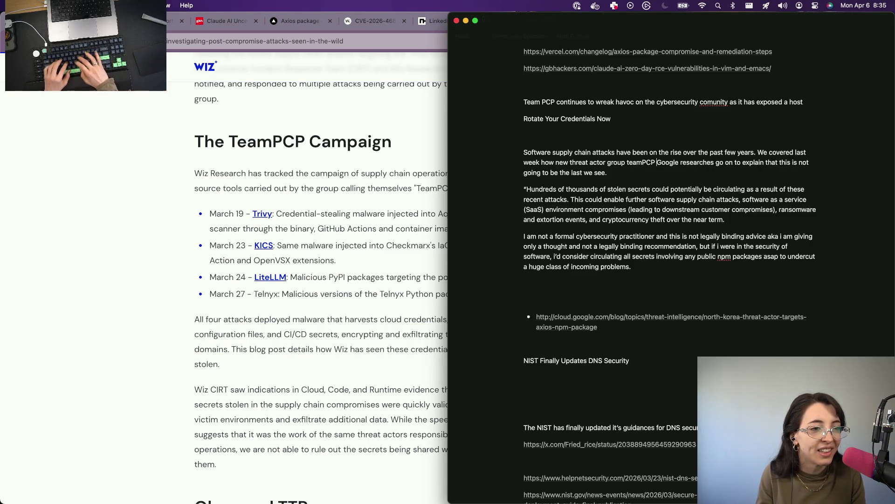
{"action": "type", "text": "redentials to "}
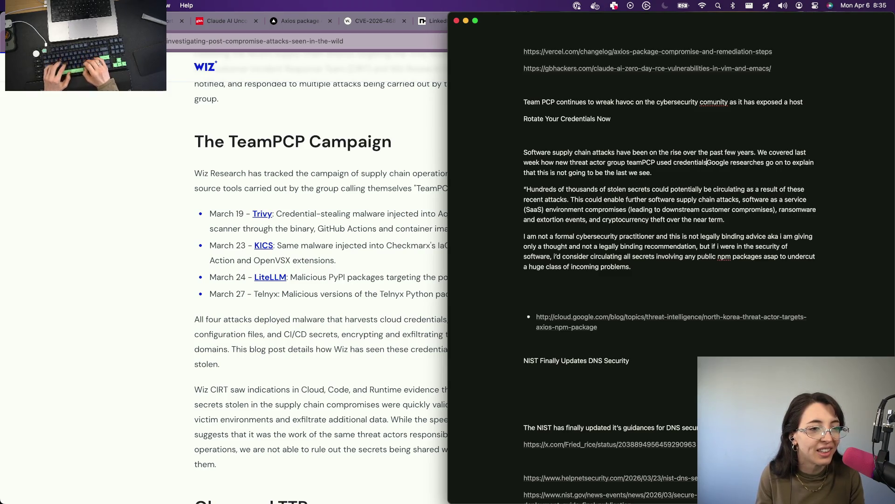
{"action": "type", "text": "infiltrate larg"}
{"action": "key", "text": "BackSpace"}
{"action": "key", "text": "BackSpace"}
{"action": "key", "text": "BackSpace"}
{"action": "type", "text": "github actions, docker hub, npm, open VSX, and pypi."}
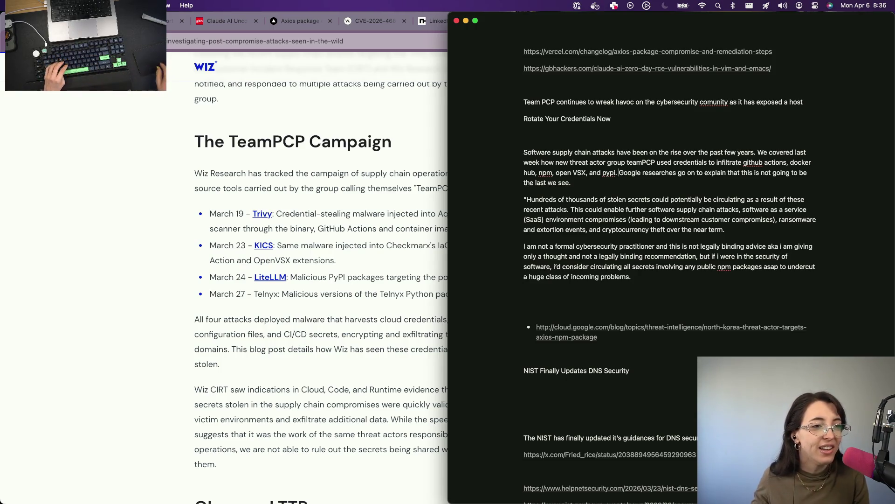
Copy the Wiz article URL from Chrome and paste it as a plain-URL bullet below the Google Cloud link
{"action": "left_click", "coordinate": [626, 131]}
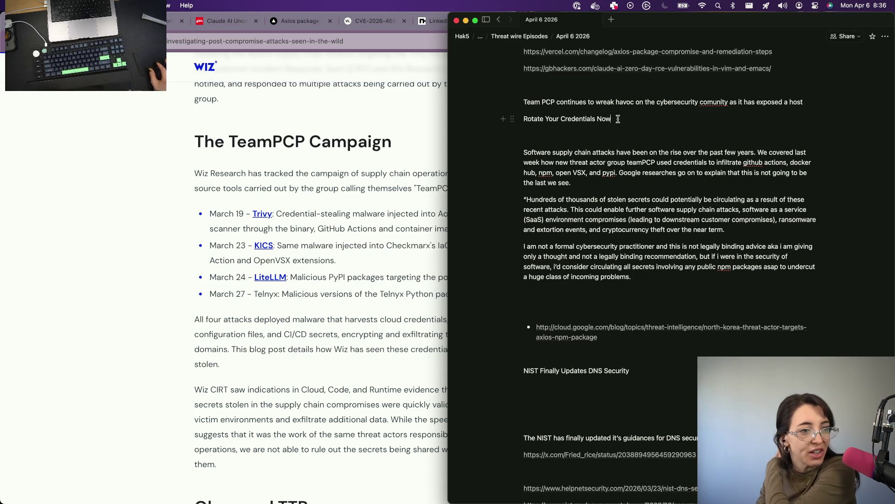
{"action": "key", "text": "super+Tab"}
{"action": "key", "text": "super+l"}
{"action": "key", "text": "super+x"}
{"action": "key", "text": "super+Tab"}
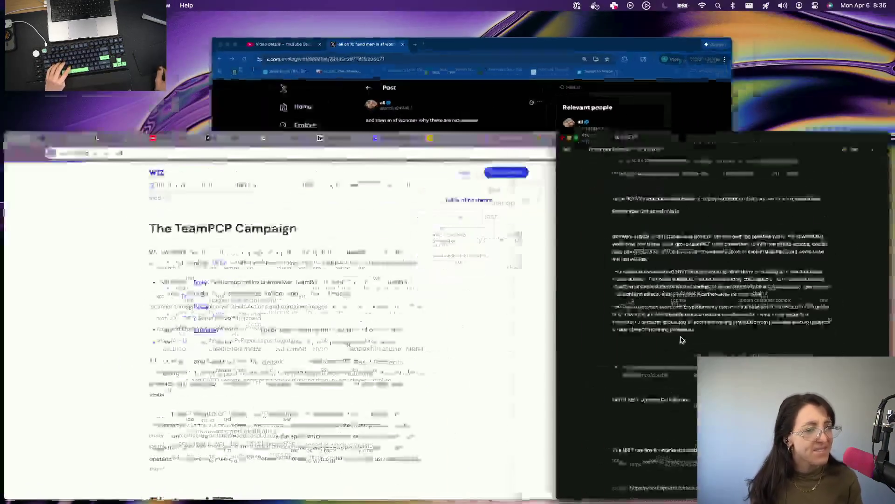
{"action": "key", "text": "super+v"}
{"action": "key", "text": "Escape"}
{"action": "type", "text": "-"}
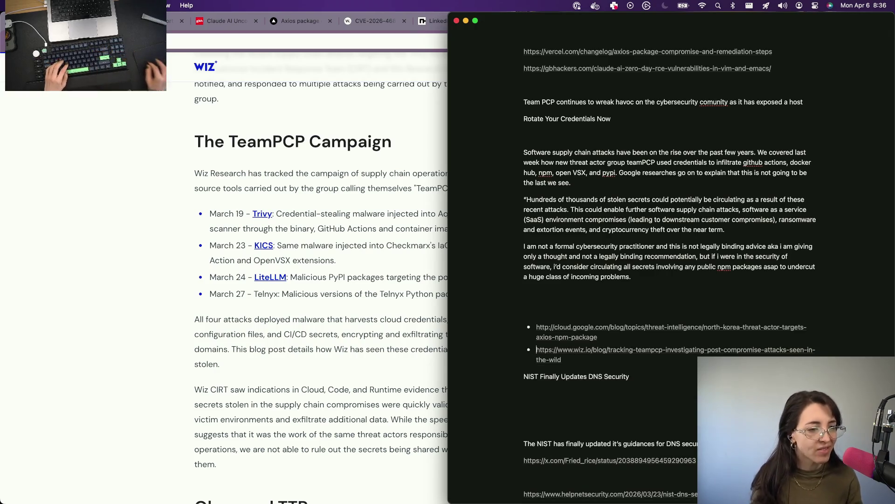
{"action": "key", "text": "Return"}
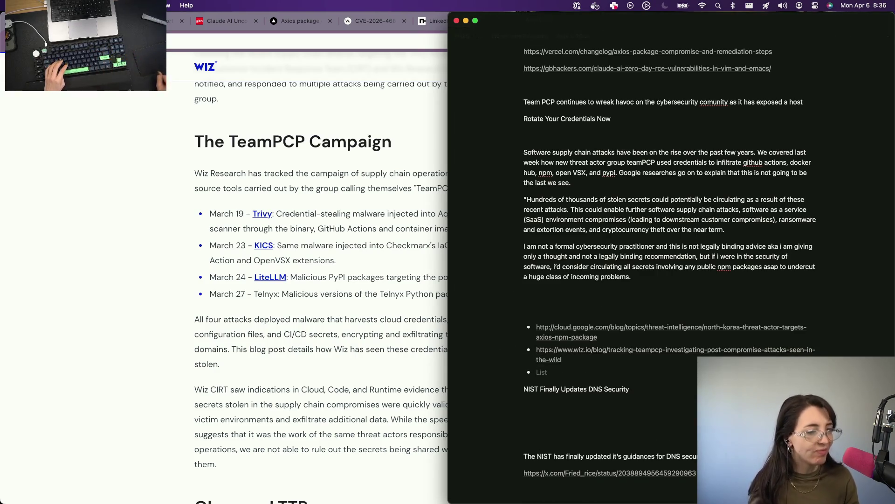
{"action": "left_click", "coordinate": [315, 146]}
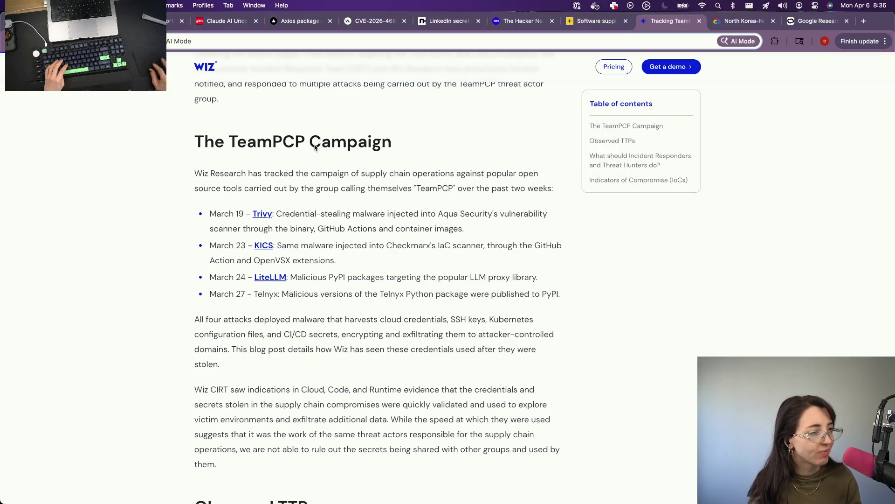
Flip through tabs to the supply chain story's 'TeamPCP exploits stolen secrets' heading, then bring Notion forward
{"action": "left_click", "coordinate": [731, 24]}
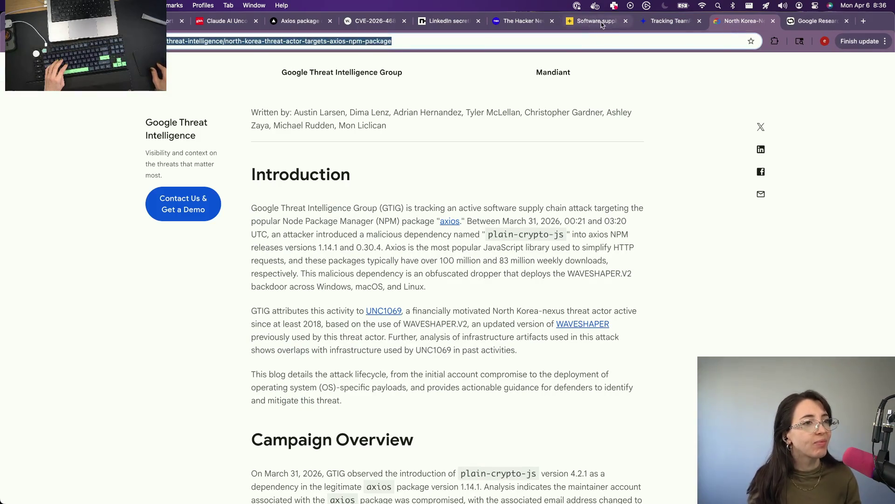
{"action": "left_click", "coordinate": [602, 26]}
{"action": "left_click", "coordinate": [666, 23]}
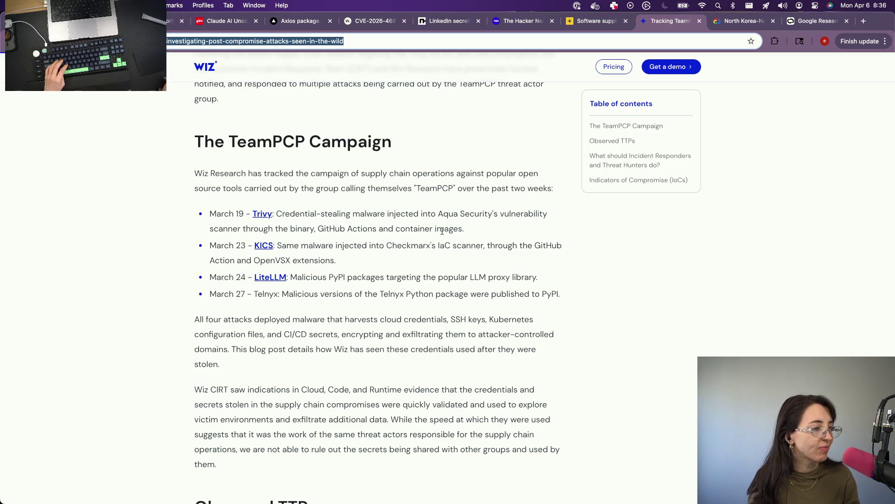
{"action": "scroll", "coordinate": [400, 256], "scroll_direction": "down", "scroll_amount": 2}
{"action": "scroll", "coordinate": [401, 252], "scroll_direction": "down", "scroll_amount": 3}
{"action": "scroll", "coordinate": [400, 255], "scroll_direction": "down", "scroll_amount": 1}
{"action": "scroll", "coordinate": [400, 255], "scroll_direction": "down", "scroll_amount": 4}
{"action": "key", "text": "ctrl+shift+Tab"}
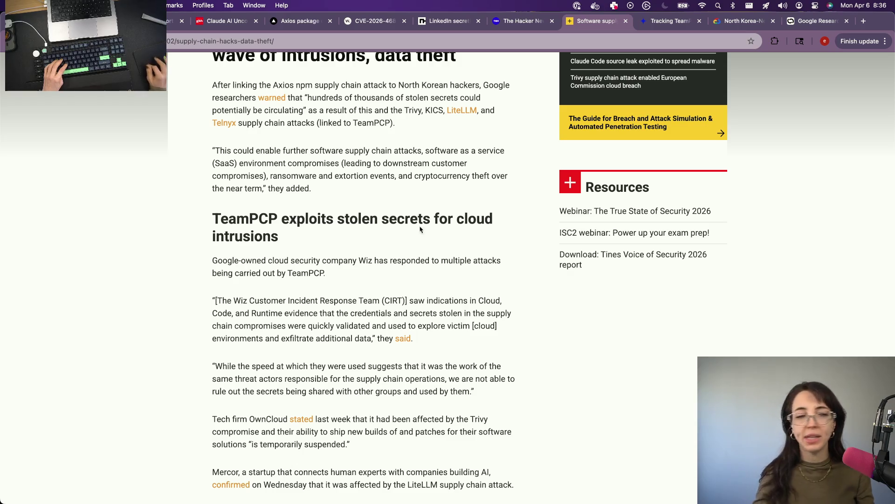
{"action": "triple_click", "coordinate": [336, 226]}
{"action": "left_click", "coordinate": [296, 239]}
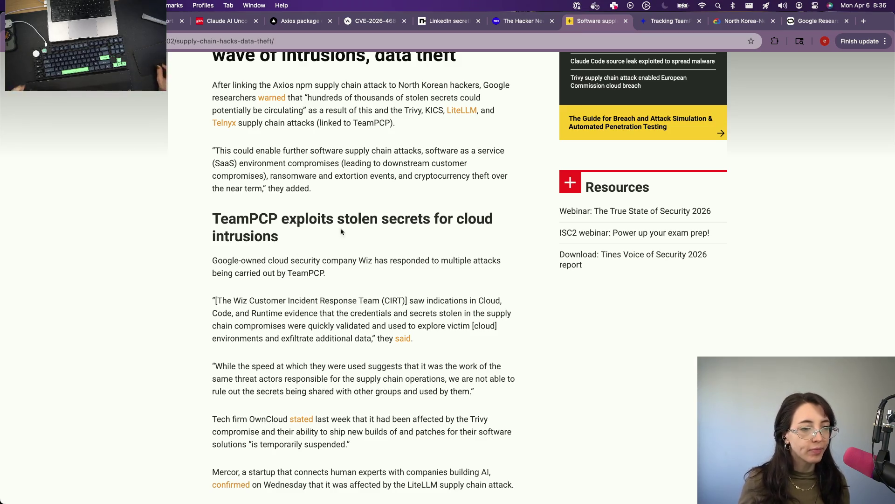
{"action": "key", "text": "ctrl+Up"}
{"action": "left_click", "coordinate": [448, 196]}
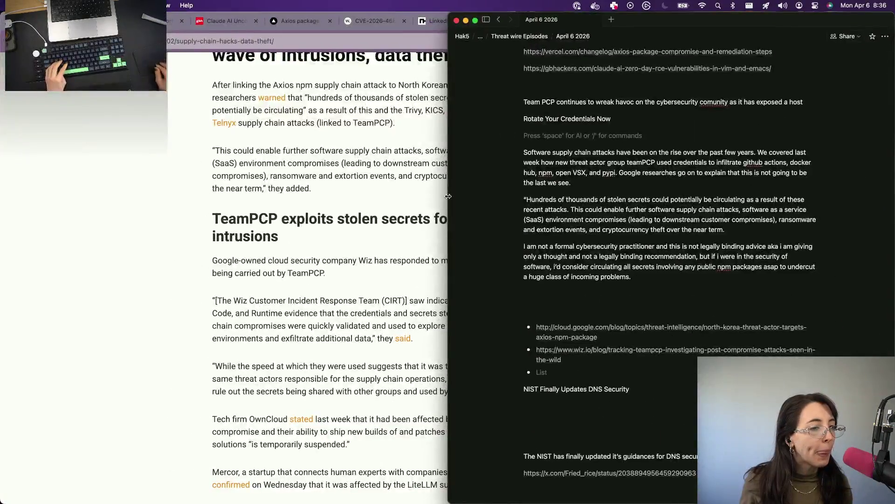
Check X notifications and the home feed, then snap the supply-chain article window to the left half
{"action": "key", "text": "ctrl+Up"}
{"action": "left_click", "coordinate": [448, 196]}
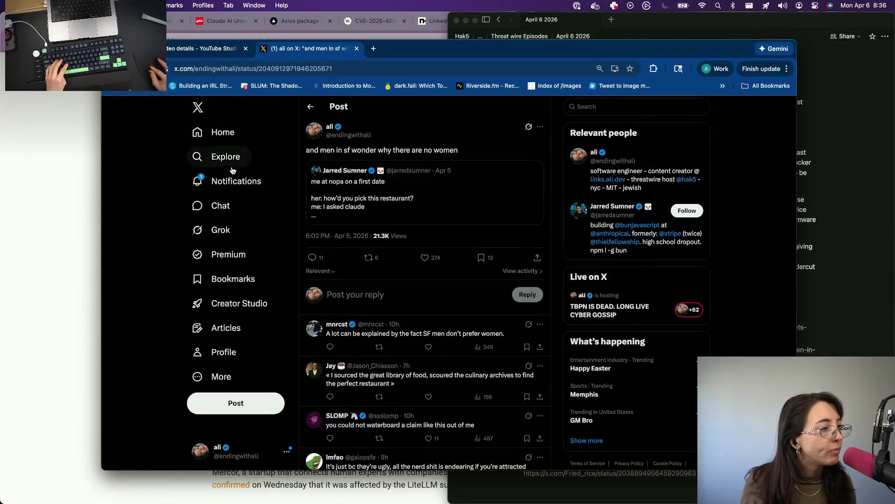
{"action": "left_click", "coordinate": [234, 181]}
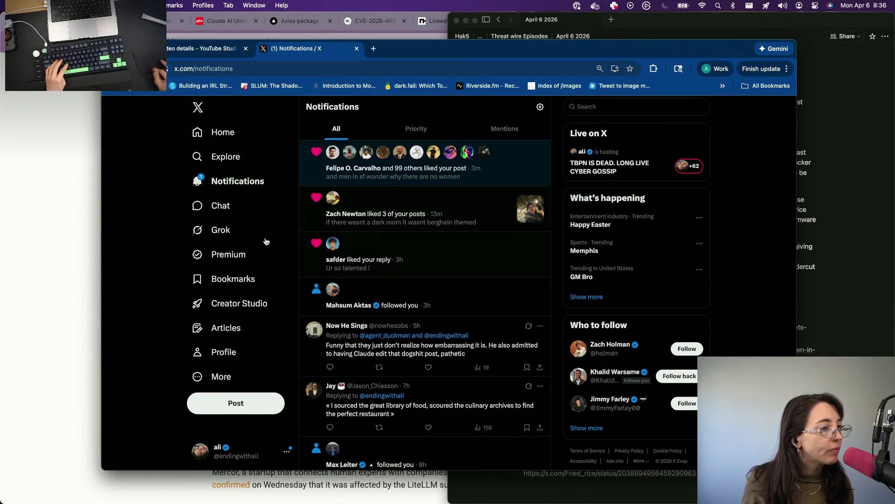
{"action": "left_click", "coordinate": [204, 130]}
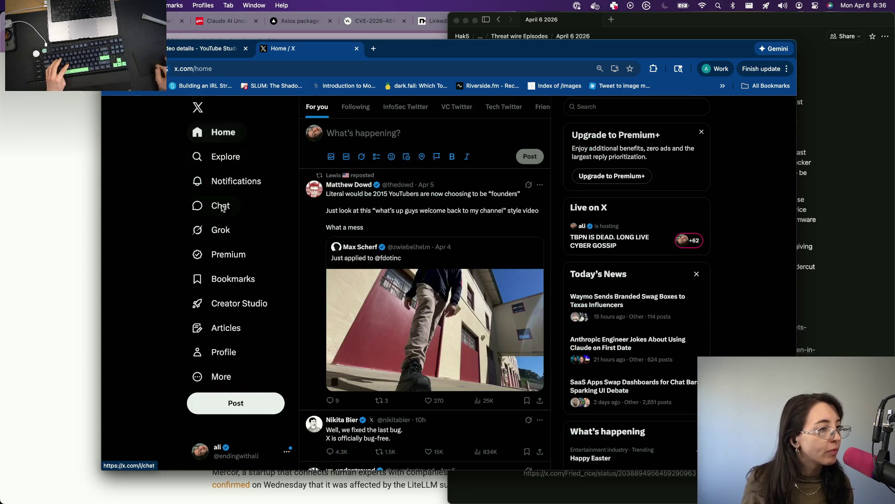
{"action": "scroll", "coordinate": [188, 239], "scroll_direction": "down", "scroll_amount": 1}
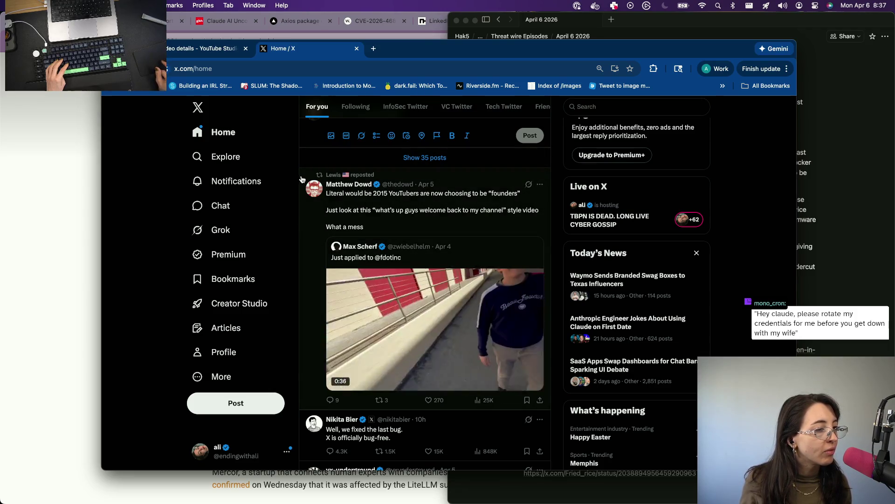
{"action": "scroll", "coordinate": [364, 384], "scroll_direction": "down", "scroll_amount": 2}
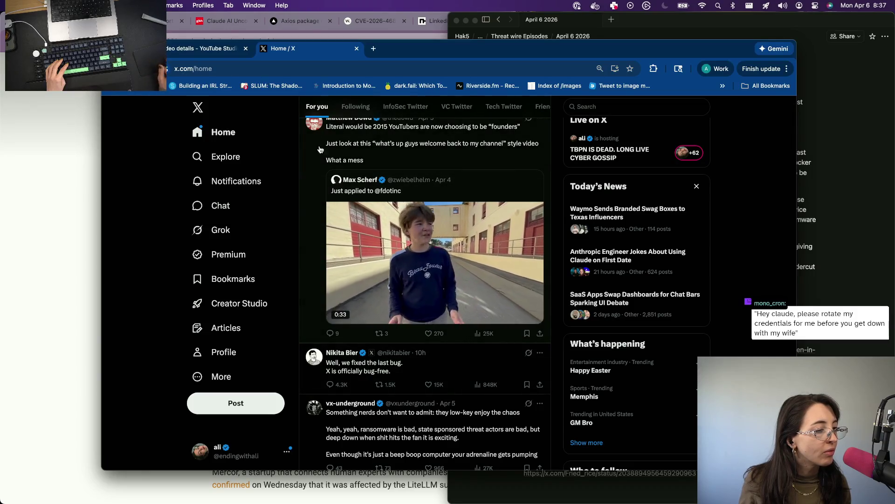
{"action": "scroll", "coordinate": [324, 252], "scroll_direction": "down", "scroll_amount": 2}
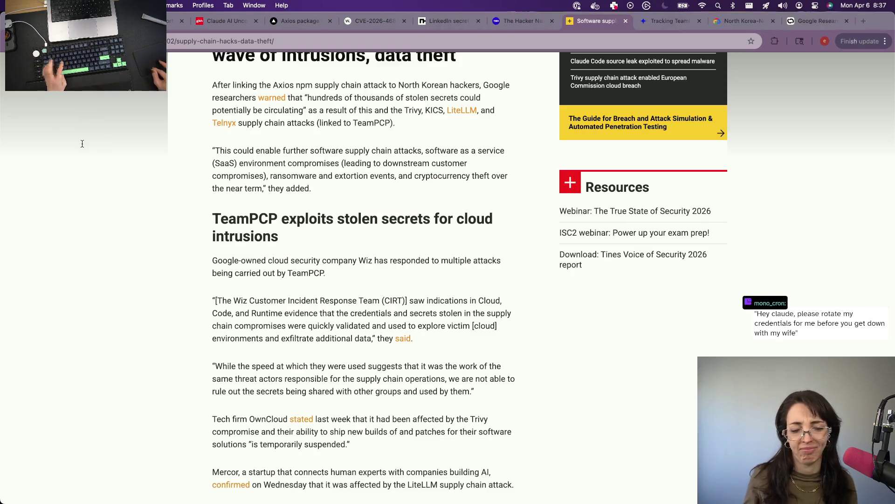
{"action": "left_click", "coordinate": [82, 147]}
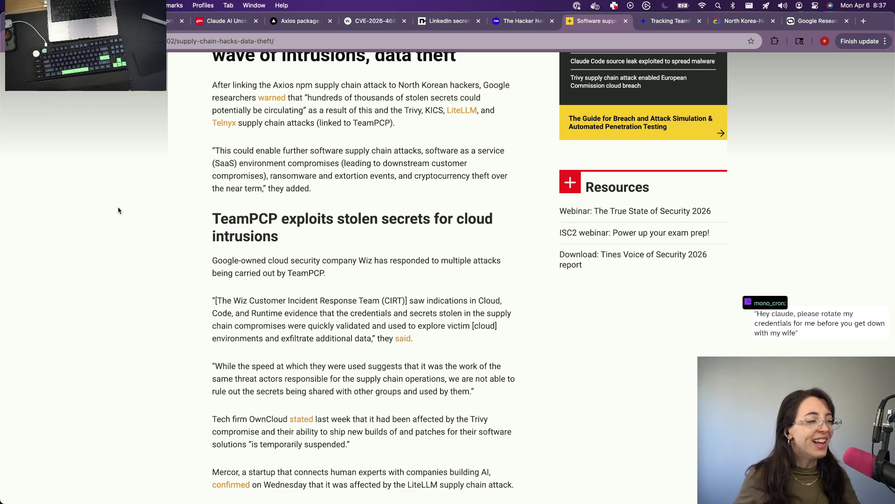
{"action": "key", "text": "ctrl+alt+Left"}
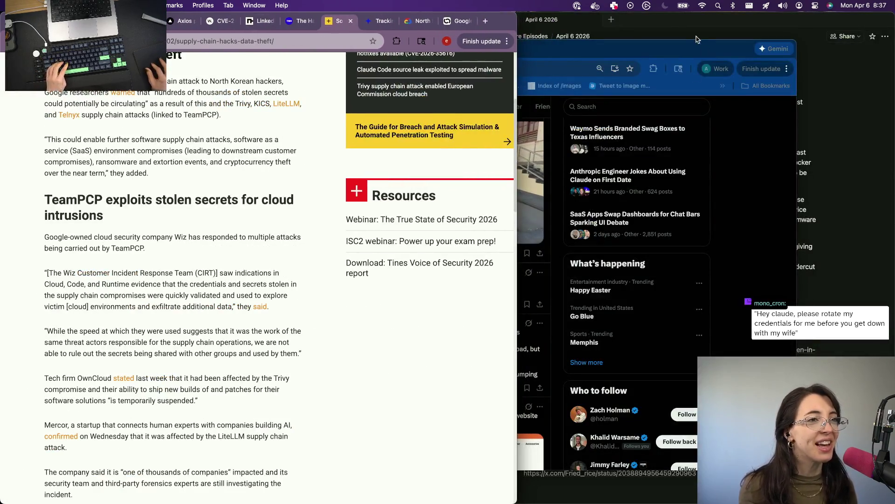
Open the founders post from the X feed in its own tab and pause its quoted video
{"action": "left_click", "coordinate": [696, 39]}
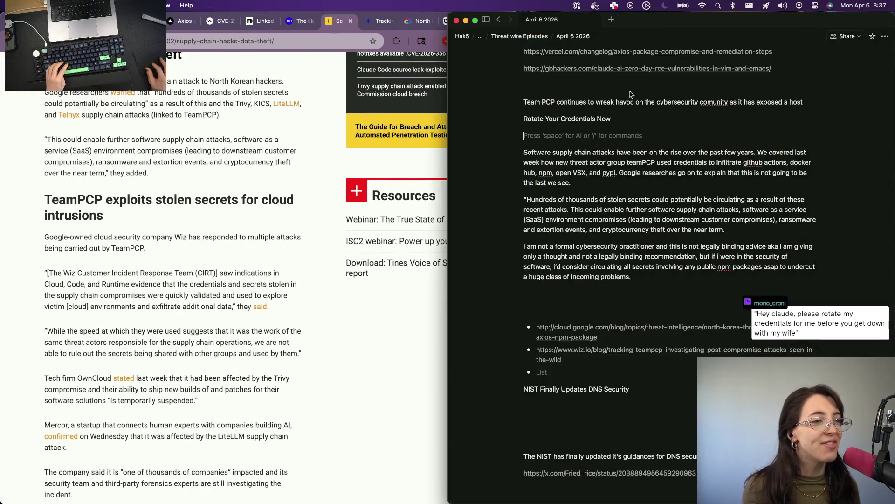
{"action": "key", "text": "ctrl+Up"}
{"action": "left_click", "coordinate": [461, 209]}
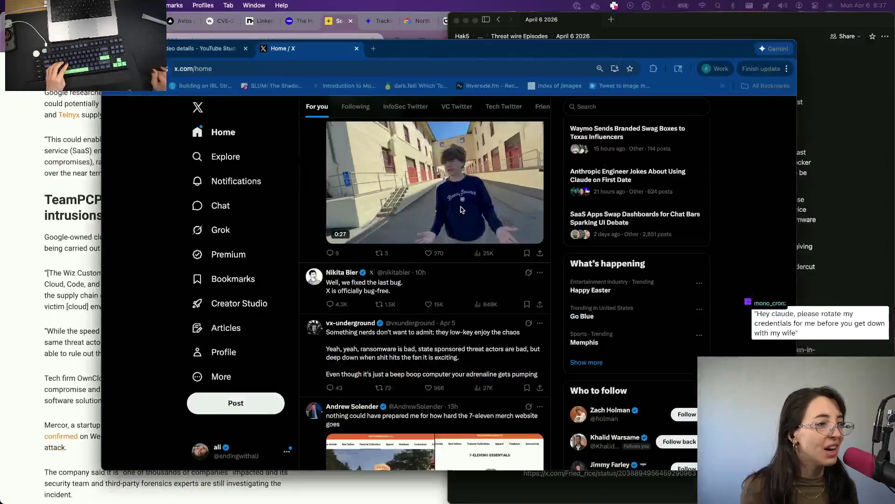
{"action": "left_click", "coordinate": [379, 231], "text": "super"}
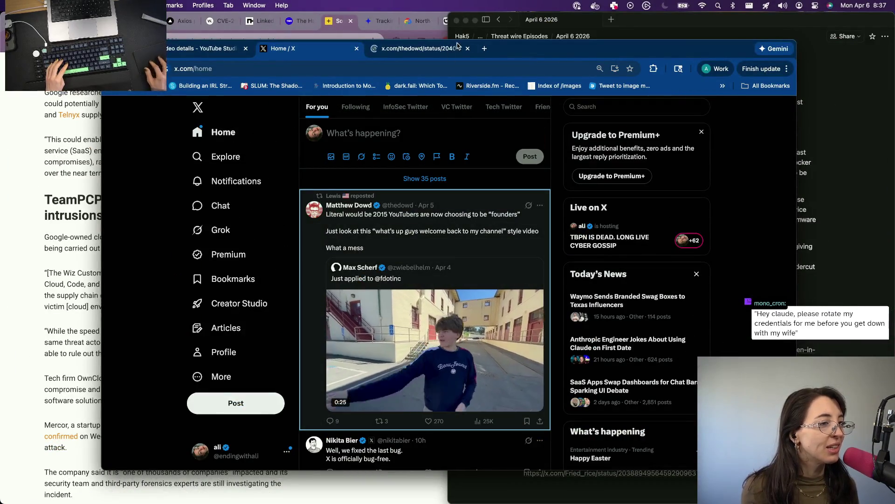
{"action": "left_click", "coordinate": [410, 50]}
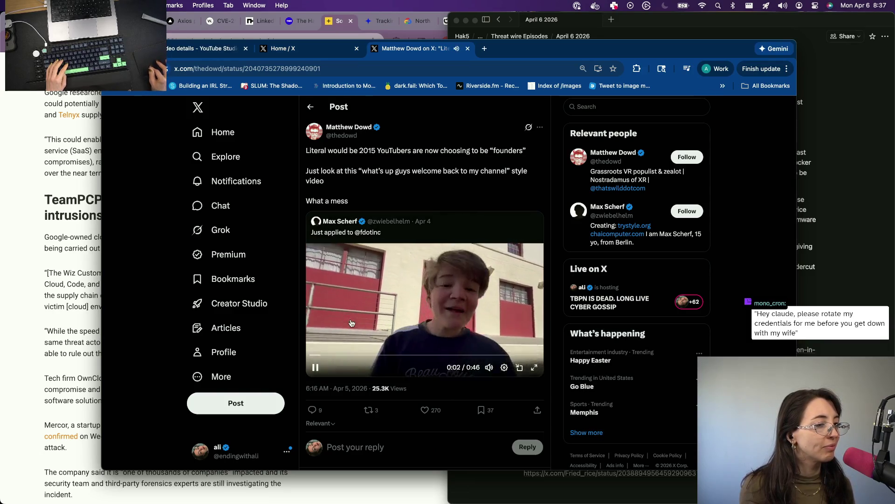
{"action": "left_click", "coordinate": [313, 355]}
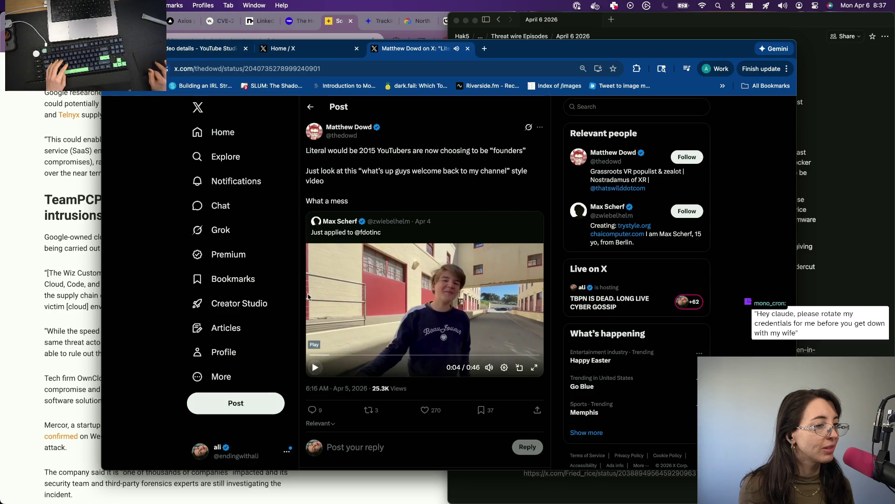
{"action": "left_click", "coordinate": [88, 222]}
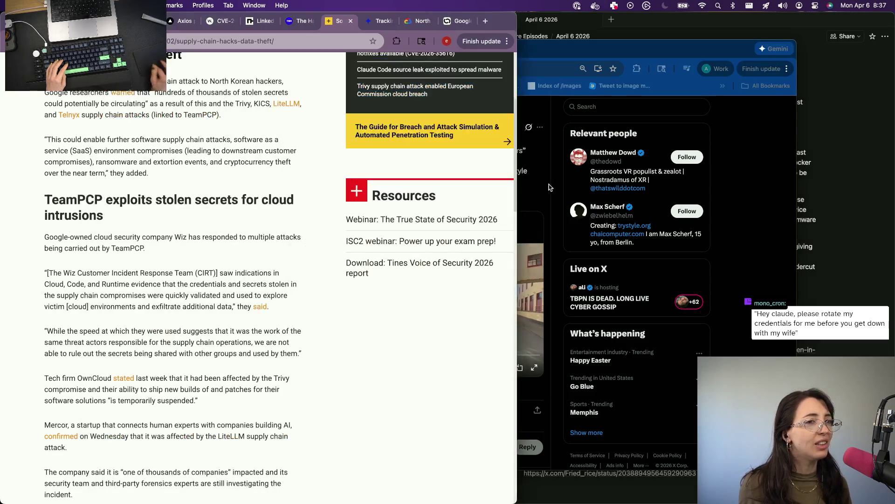
Add an empty line under 'Rotate Your Credentials Now' in the notes, closing The Hacker News tab in passing
{"action": "left_click", "coordinate": [481, 188]}
{"action": "key", "text": "Return"}
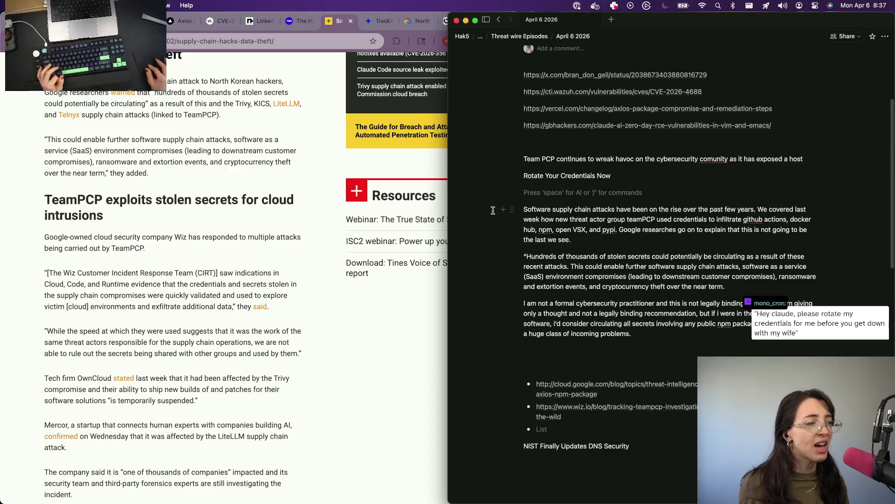
{"action": "left_click", "coordinate": [293, 27]}
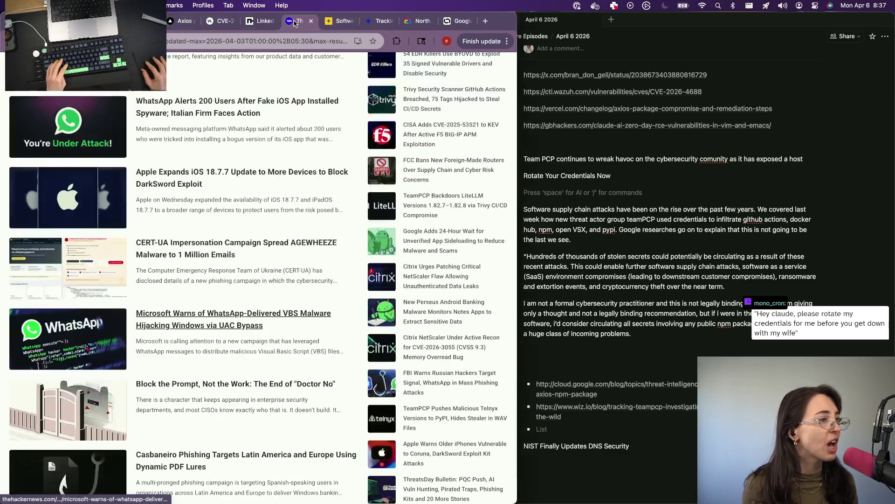
{"action": "left_click", "coordinate": [317, 21]}
{"action": "left_click", "coordinate": [695, 114]}
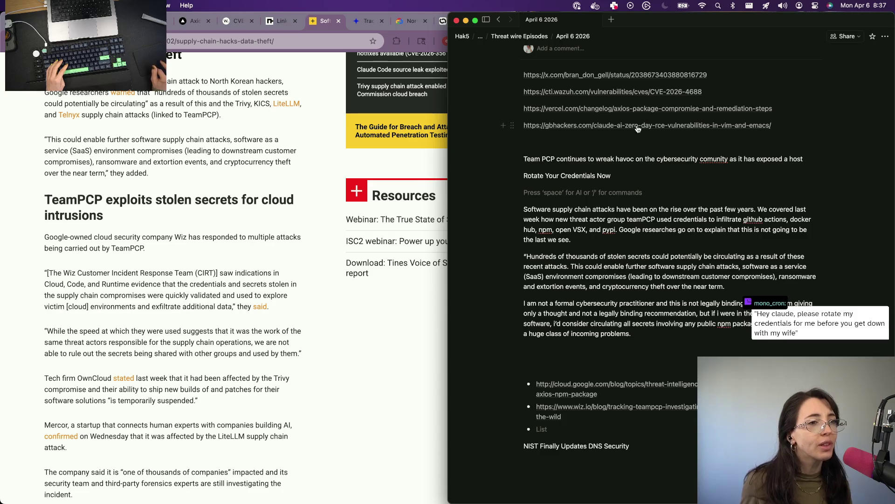
{"action": "key", "text": "super+Tab"}
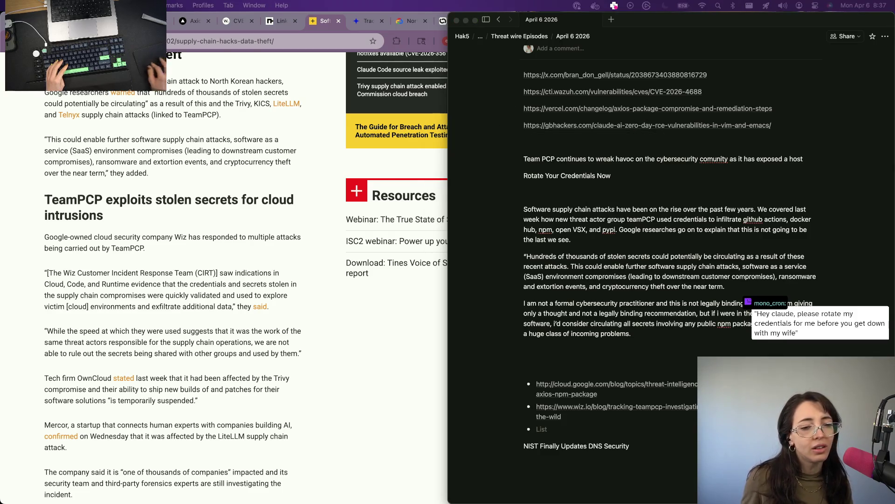
{"action": "left_click", "coordinate": [552, 189]}
{"action": "scroll", "coordinate": [194, 190], "scroll_direction": "up", "scroll_amount": 1}
Open Socket's Axios attack article from the Vercel tab's 'active supply chain attack' link and return to the notes
{"action": "key", "text": "super+Tab"}
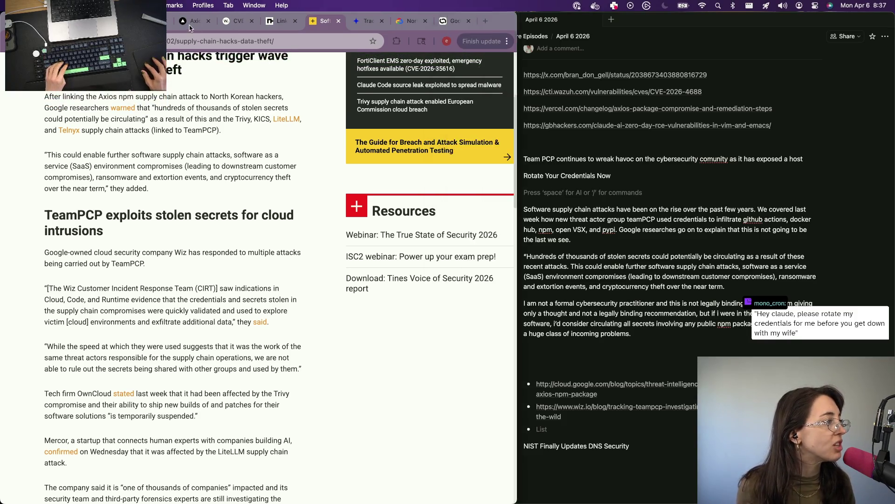
{"action": "key", "text": "super+1"}
{"action": "scroll", "coordinate": [142, 262], "scroll_direction": "down", "scroll_amount": 1}
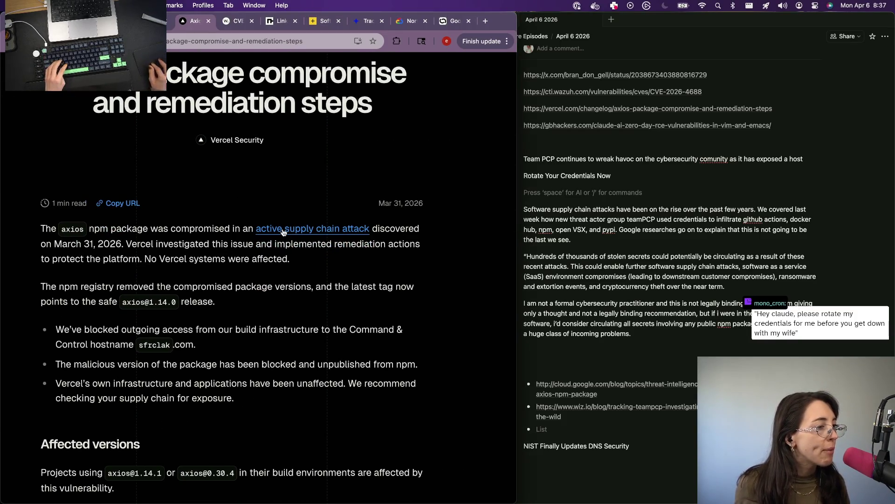
{"action": "left_click", "coordinate": [279, 229]}
{"action": "scroll", "coordinate": [194, 118], "scroll_direction": "down", "scroll_amount": 1}
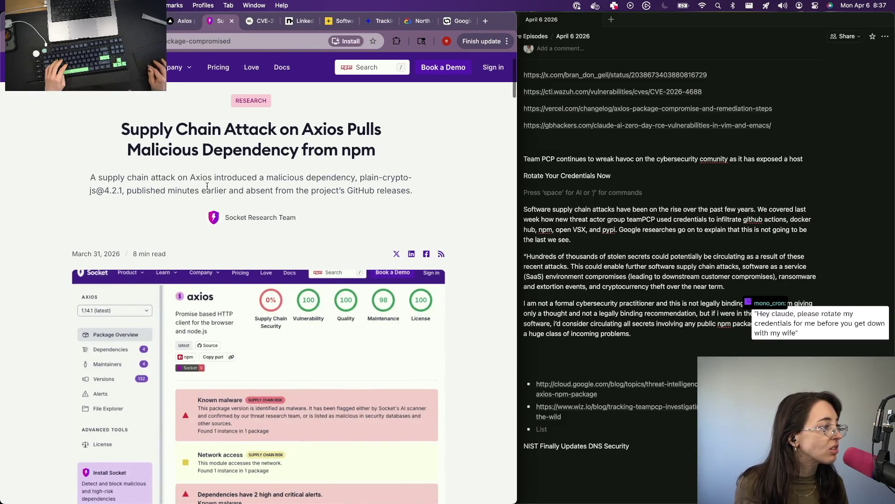
{"action": "scroll", "coordinate": [458, 274], "scroll_direction": "down", "scroll_amount": 2}
{"action": "left_click", "coordinate": [550, 193]}
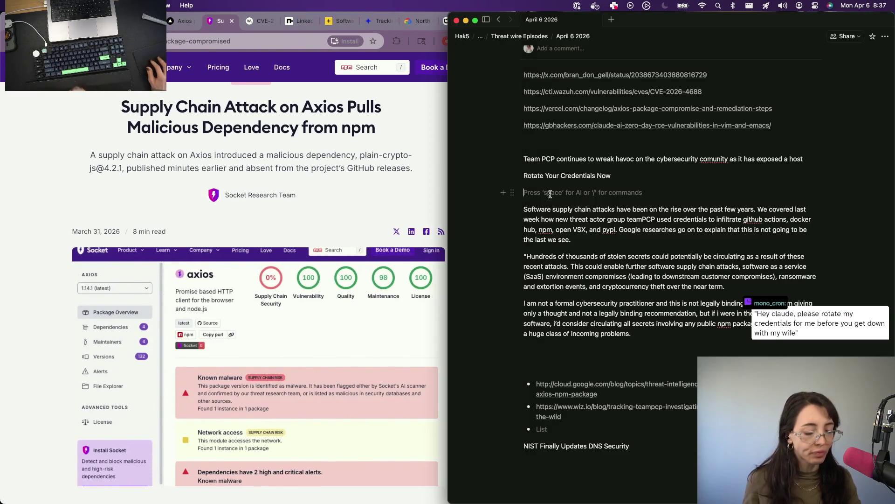
{"action": "type", "text": "T"}
Draft the paragraph on packages hit by a supply chain attack ending 'group.', fixing typos like 'werfe'
{"action": "key", "text": "BackSpace"}
{"action": "type", "text": "One of"}
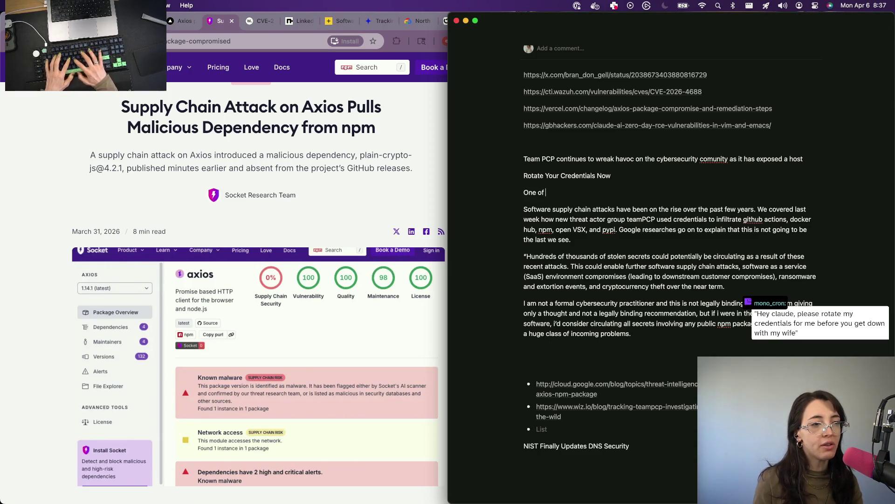
{"action": "type", "text": "e"}
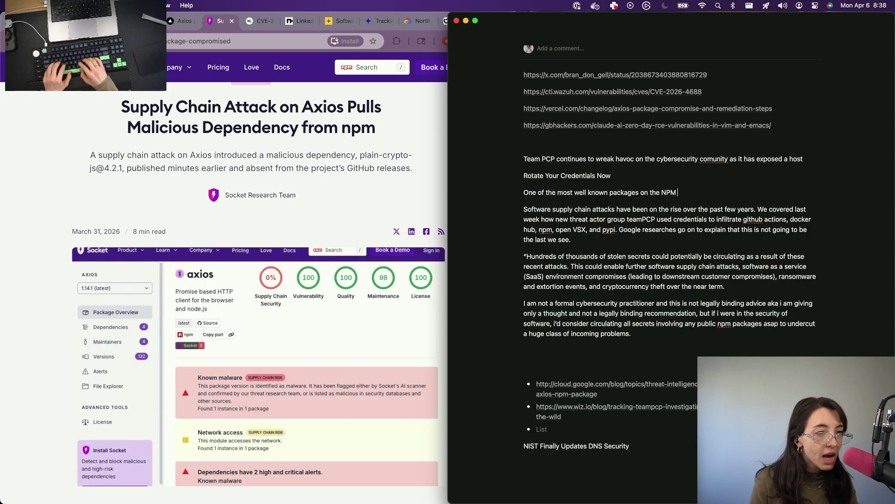
{"action": "type", "text": "registry got p"}
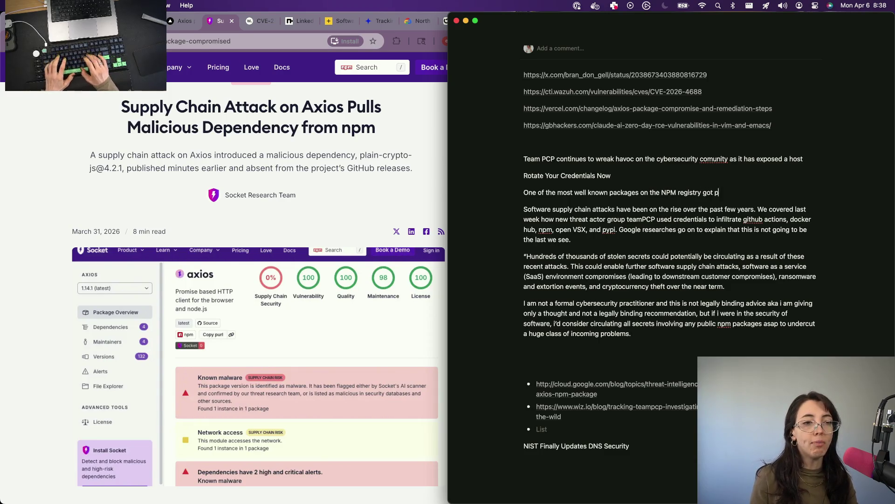
{"action": "type", "text": "d. Axi"}
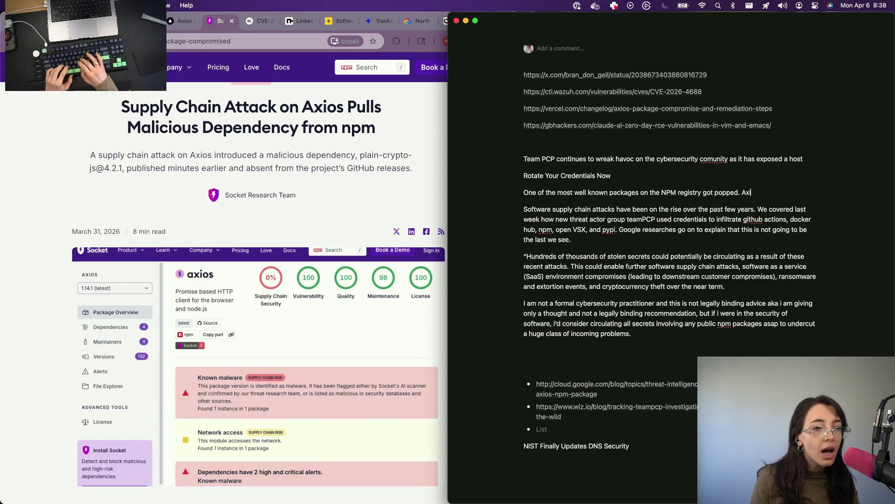
{"action": "type", "text": "sions of "}
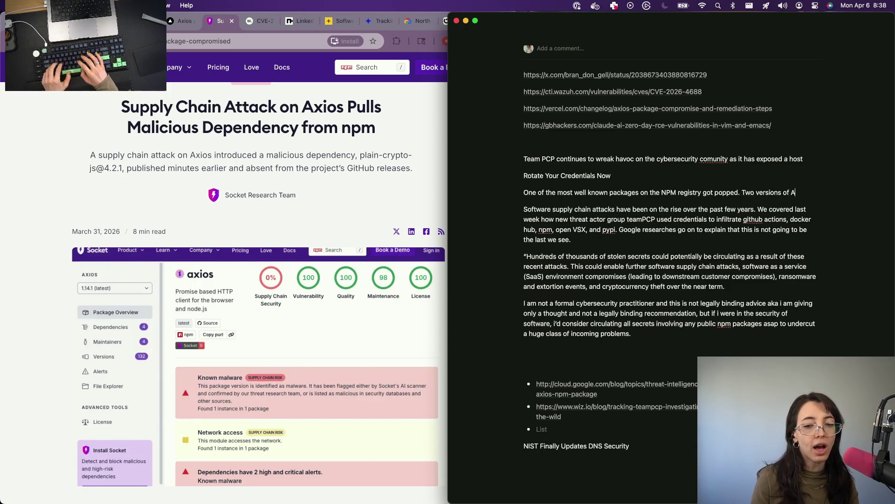
{"action": "type", "text": "us werfe"}
{"action": "key", "text": "BackSpace"}
{"action": "key", "text": "BackSpace"}
{"action": "key", "text": "BackSpace"}
{"action": "key", "text": "BackSpace"}
{"action": "key", "text": "BackSpace"}
{"action": "type", "text": "ere hit with a suppyl c"}
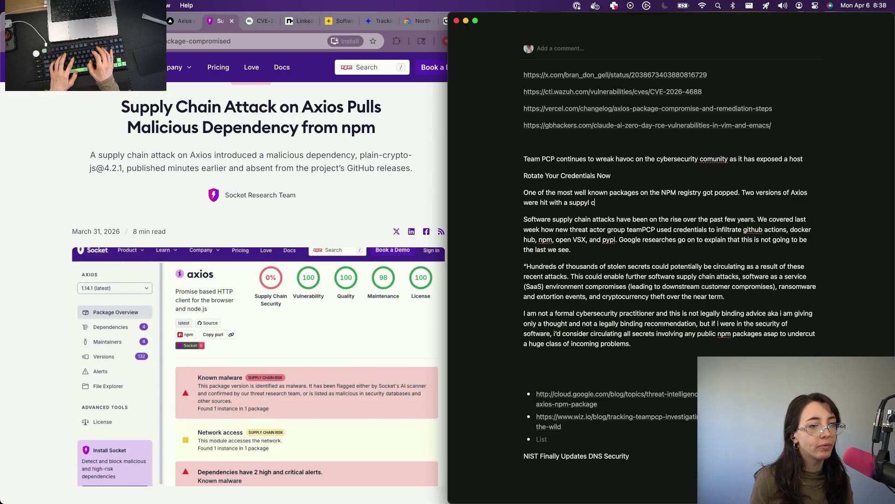
{"action": "key", "text": "BackSpace"}
{"action": "key", "text": "BackSpace"}
{"action": "type", "text": "ply chain"}
{"action": "key", "text": "BackSpace"}
{"action": "key", "text": "BackSpace"}
{"action": "key", "text": "BackSpace"}
{"action": "key", "text": "BackSpace"}
{"action": "key", "text": "BackSpace"}
{"action": "key", "text": "BackSpace"}
{"action": "key", "text": "BackSpace"}
{"action": "key", "text": "BackSpace"}
{"action": "key", "text": "BackSpace"}
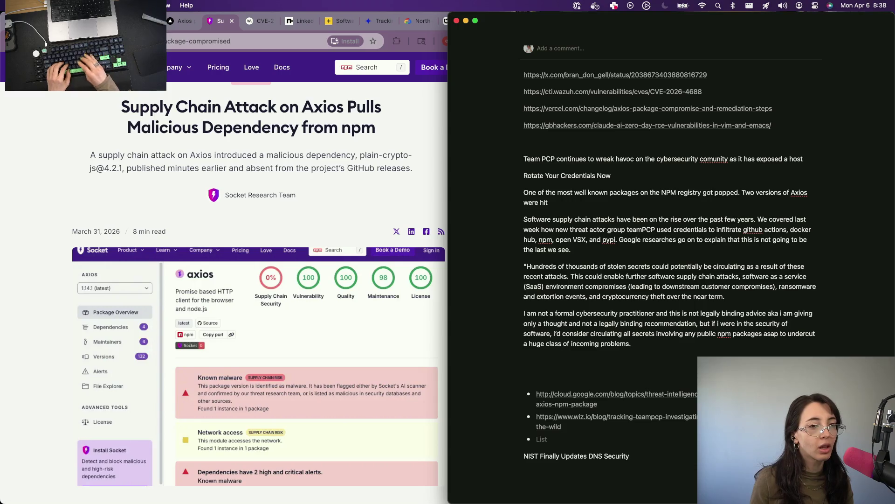
{"action": "type", "text": "by what"}
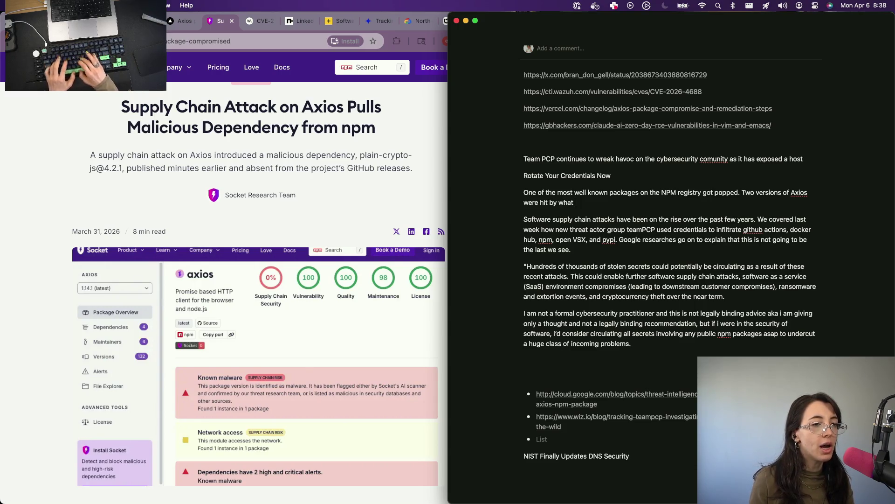
{"action": "type", "text": "ributed"}
{"action": "key", "text": "BackSpace"}
{"action": "key", "text": "BackSpace"}
{"action": "key", "text": "BackSpace"}
{"action": "key", "text": "BackSpace"}
{"action": "key", "text": "BackSpace"}
{"action": "key", "text": "BackSpace"}
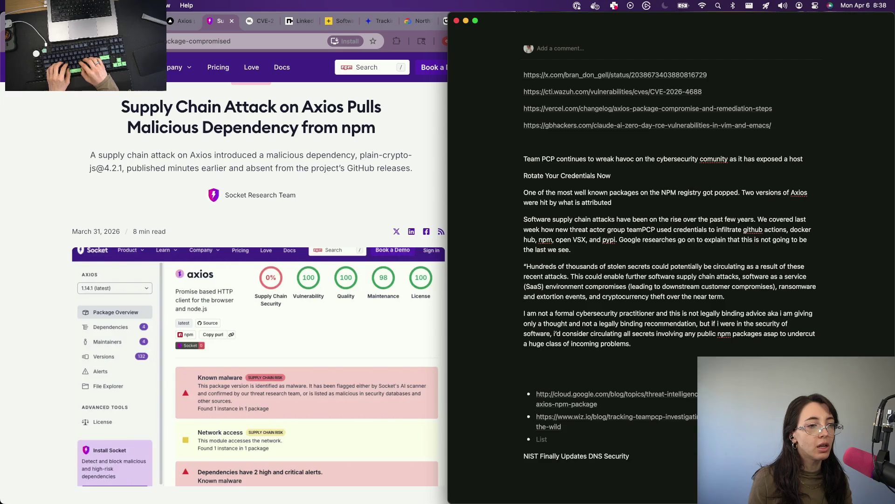
{"action": "key", "text": "alt+BackSpace"}
{"action": "key", "text": "alt+BackSpace"}
{"action": "key", "text": "alt+BackSpace"}
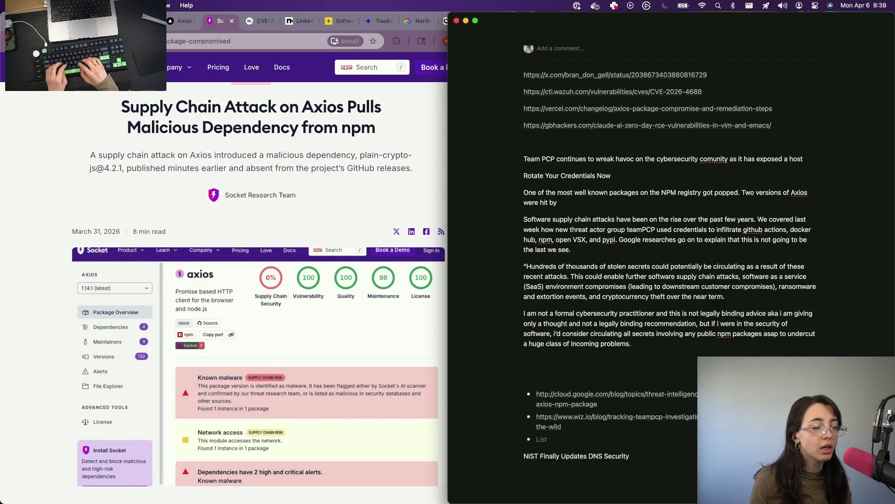
{"action": "key", "text": "BackSpace"}
{"action": "type", "text": "what is being through t"}
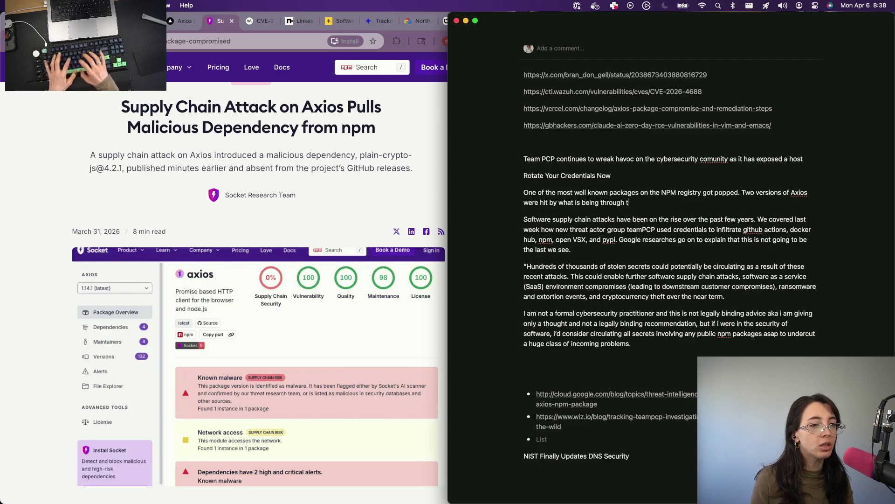
{"action": "key", "text": "BackSpace"}
{"action": "type", "text": "be a north nor"}
{"action": "key", "text": "BackSpace"}
{"action": "key", "text": "BackSpace"}
{"action": "key", "text": "BackSpace"}
{"action": "type", "text": "korean based financial"}
{"action": "key", "text": "BackSpace"}
{"action": "key", "text": "BackSpace"}
{"action": "key", "text": "BackSpace"}
{"action": "key", "text": "BackSpace"}
{"action": "key", "text": "BackSpace"}
{"action": "type", "text": "motivate"}
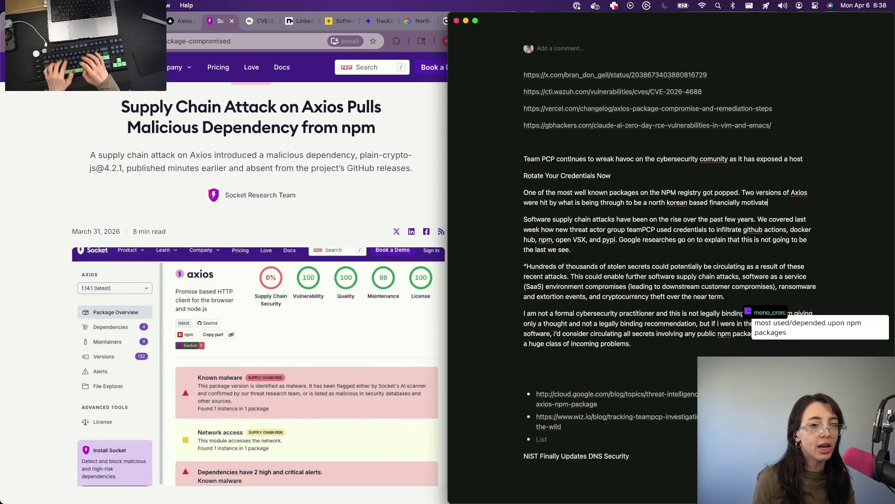
{"action": "type", "text": "d attacker group."}
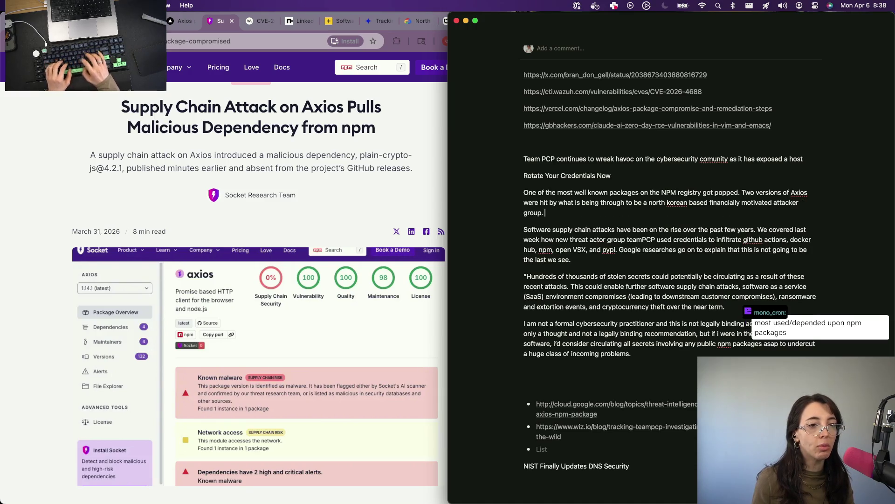
{"action": "key", "text": "Return"}
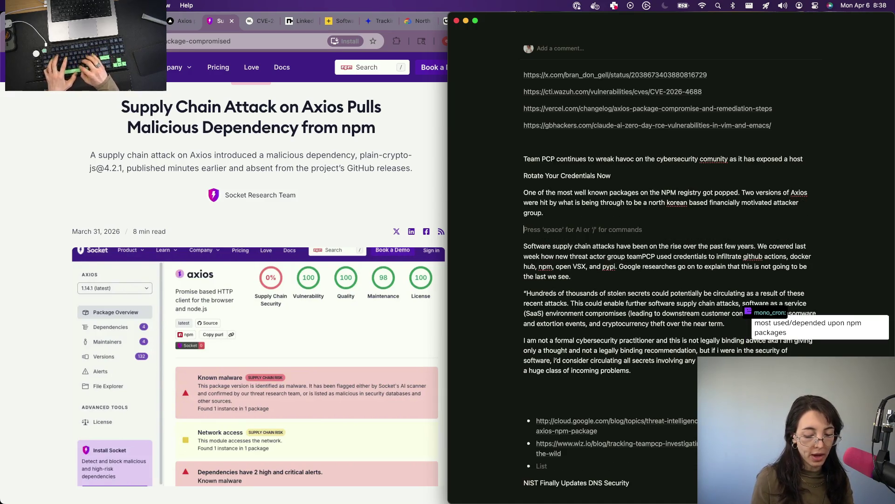
{"action": "type", "text": "Ax"}
Write that two axios versions get an average of over 100 million and 37 million downloads
{"action": "key", "text": "BackSpace"}
{"action": "key", "text": "BackSpace"}
{"action": "key", "text": "BackSpace"}
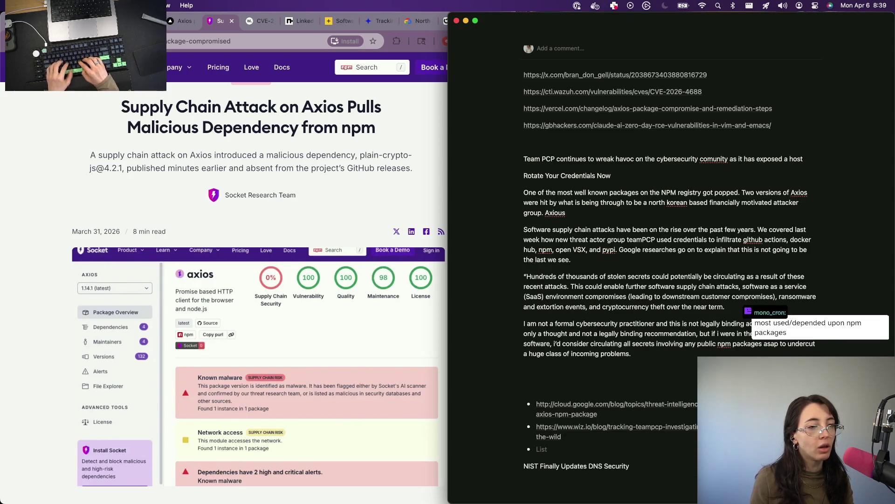
{"action": "key", "text": "BackSpace"}
{"action": "key", "text": "BackSpace"}
{"action": "key", "text": "BackSpace"}
{"action": "type", "text": "T"}
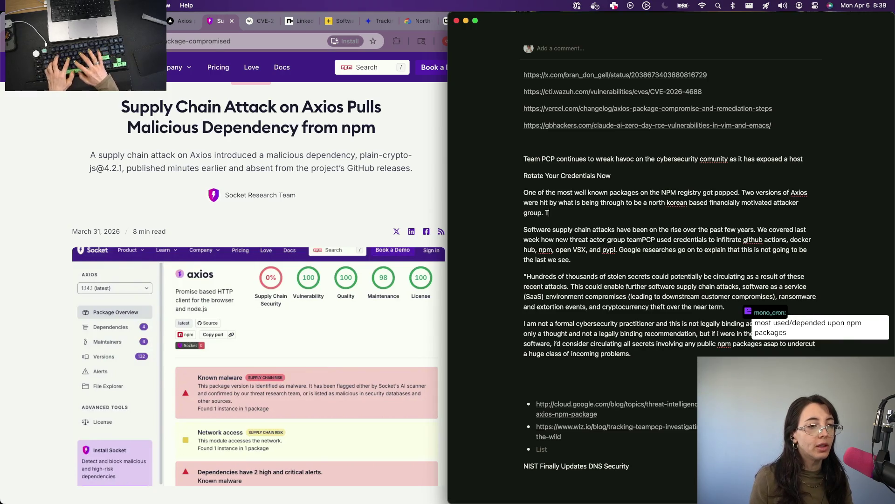
{"action": "type", "text": "he two versions of"}
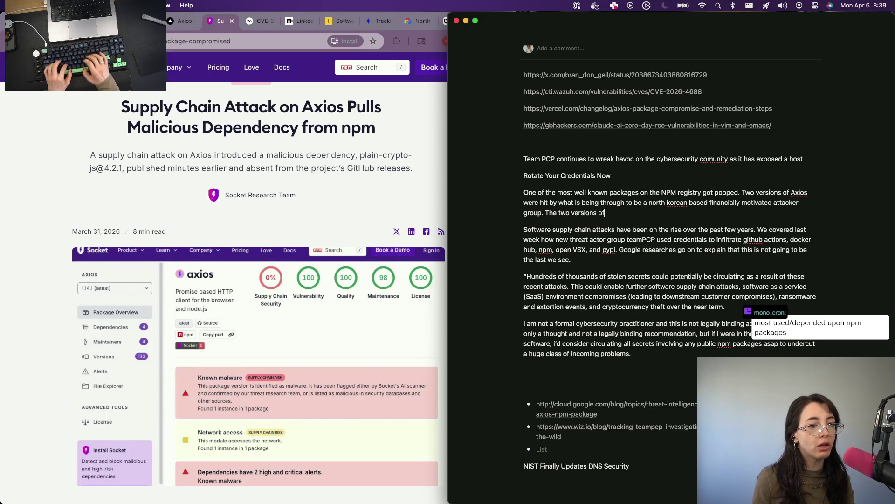
{"action": "key", "text": "BackSpace"}
{"action": "type", "text": "s that were hit have 100 mi"}
{"action": "key", "text": "BackSpace"}
{"action": "key", "text": "BackSpace"}
{"action": "key", "text": "BackSpace"}
{"action": "type", "text": "on"}
{"action": "key", "text": "BackSpace"}
{"action": "key", "text": "BackSpace"}
{"action": "key", "text": "BackSpace"}
{"action": "type", "text": "ver 100 million and 36"}
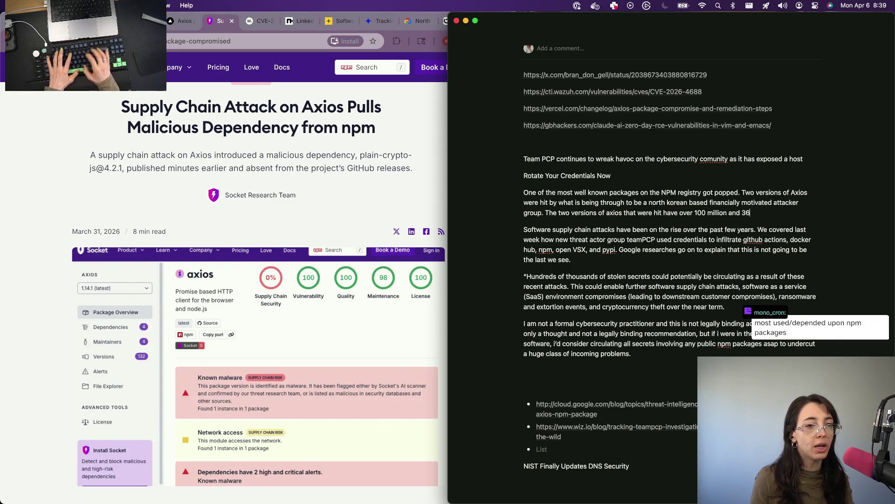
{"action": "key", "text": "BackSpace"}
{"action": "type", "text": "7 million downloads"}
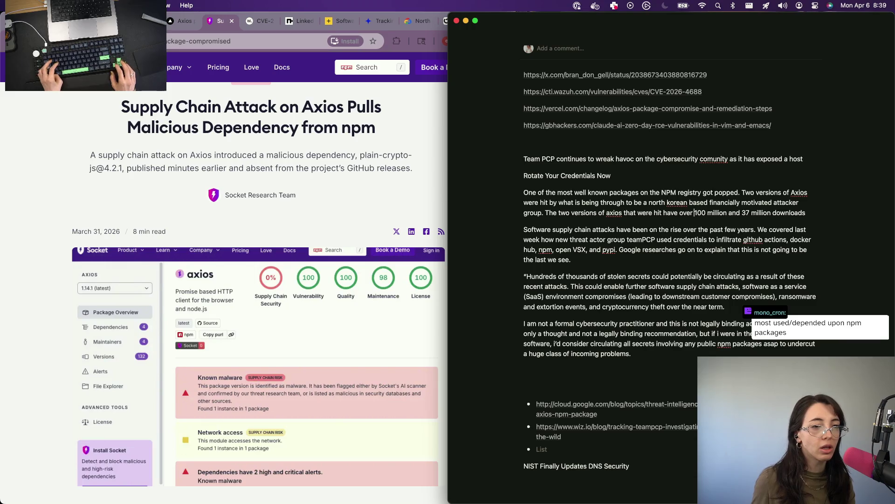
{"action": "key", "text": "BackSpace"}
{"action": "key", "text": "BackSpace"}
{"action": "key", "text": "BackSpace"}
{"action": "type", "text": "re"}
{"action": "key", "text": "BackSpace"}
{"action": "key", "text": "BackSpace"}
{"action": "type", "text": "get "}
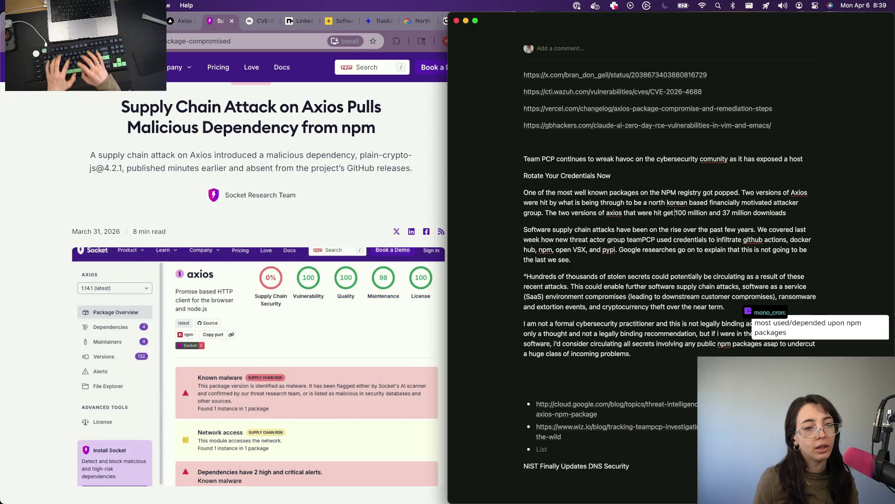
{"action": "type", "text": "an average of"}
{"action": "key", "text": "End"}
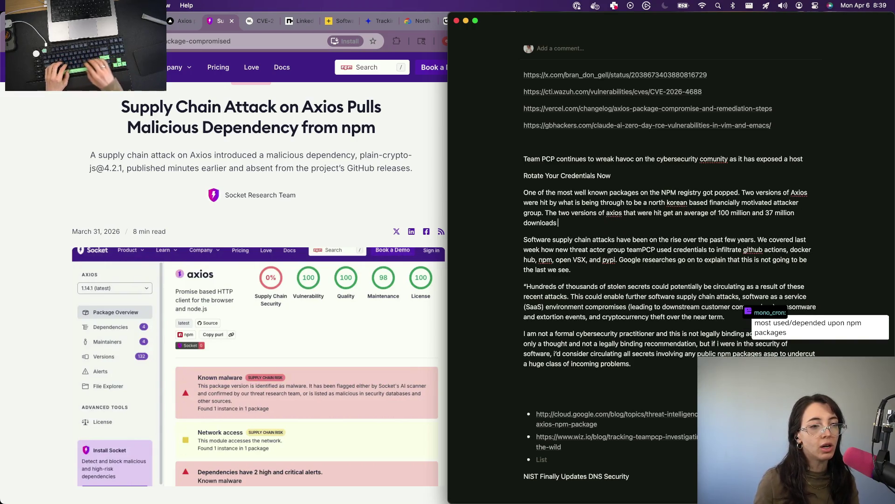
{"action": "type", "text": "weekly."}
Replace 'hit get an average of' with 'have over' before the 100 million figure
{"action": "key", "text": "BackSpace"}
{"action": "key", "text": "BackSpace"}
{"action": "type", "text": "on average."}
{"action": "left_click_drag", "start_coordinate": [664, 213], "coordinate": [714, 213]}
{"action": "key", "text": "BackSpace"}
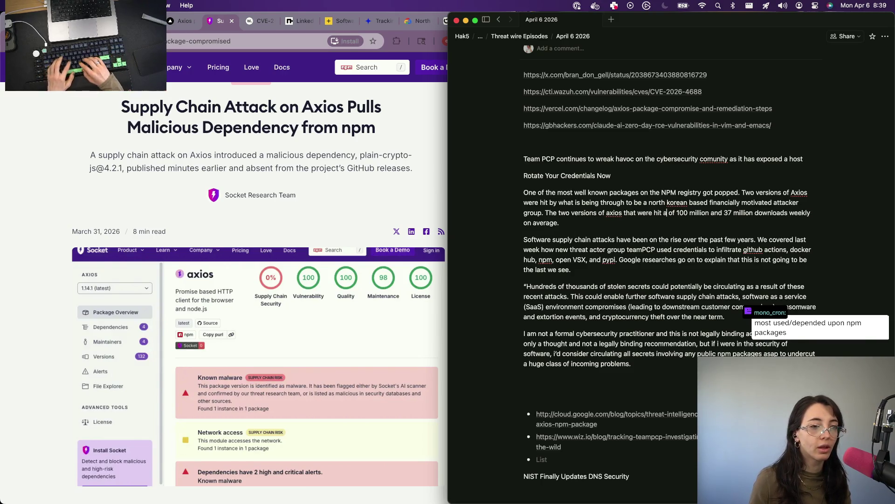
{"action": "type", "text": "get"}
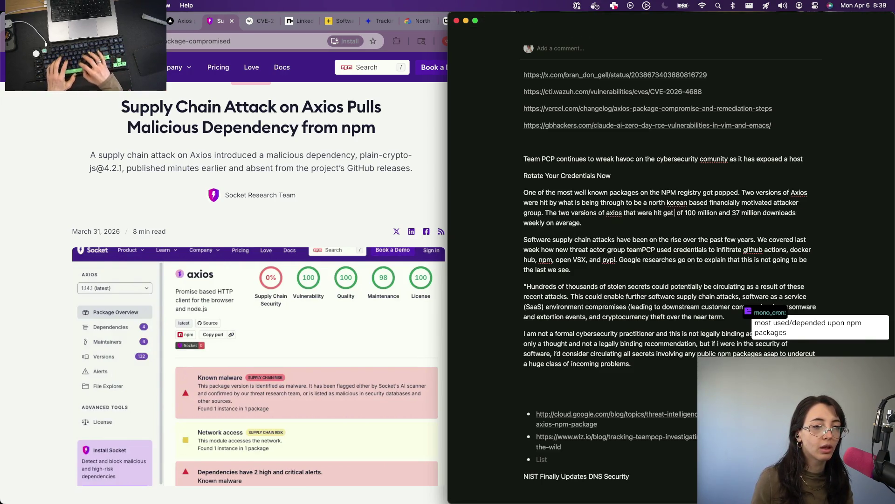
{"action": "key", "text": "BackSpace"}
{"action": "key", "text": "BackSpace"}
{"action": "key", "text": "BackSpace"}
{"action": "key", "text": "BackSpace"}
{"action": "key", "text": "BackSpace"}
{"action": "key", "text": "BackSpace"}
{"action": "key", "text": "BackSpace"}
{"action": "type", "text": "haVE"}
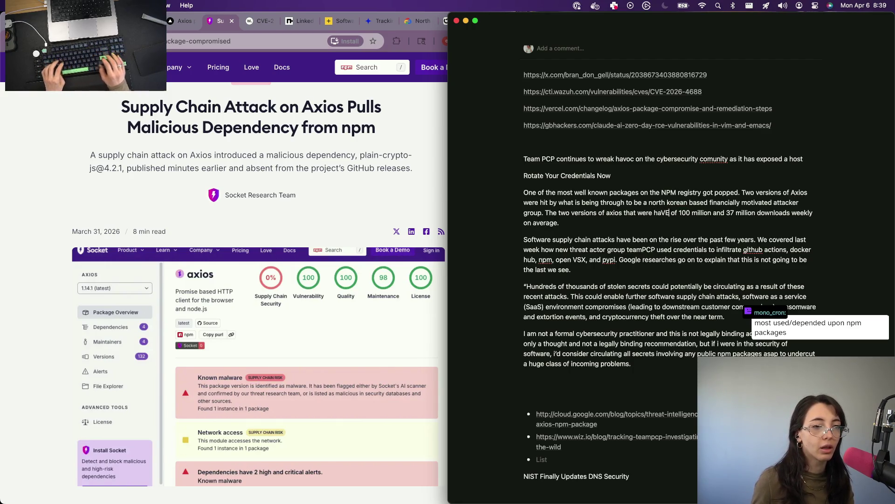
{"action": "type", "text": "vae over"}
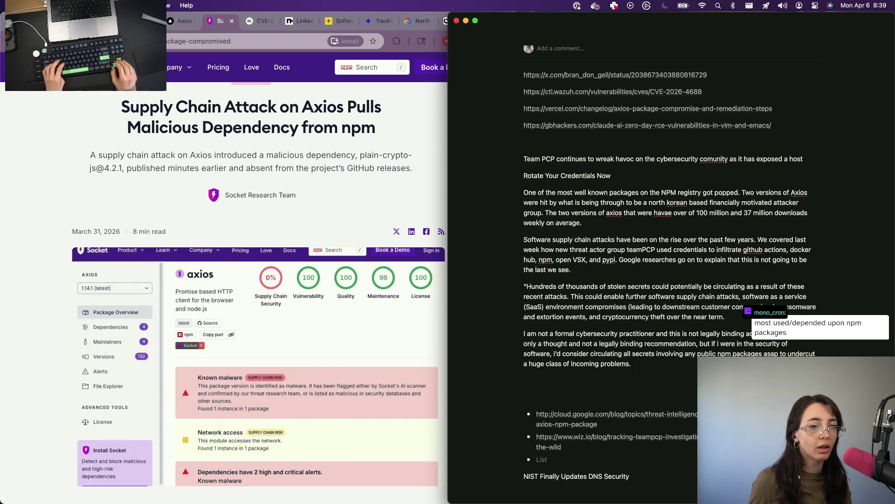
{"action": "key", "text": "Left"}
{"action": "key", "text": "Left"}
{"action": "key", "text": "Left"}
{"action": "key", "text": "BackSpace"}
{"action": "key", "text": "BackSpace"}
{"action": "key", "text": "BackSpace"}
{"action": "type", "text": "e"}
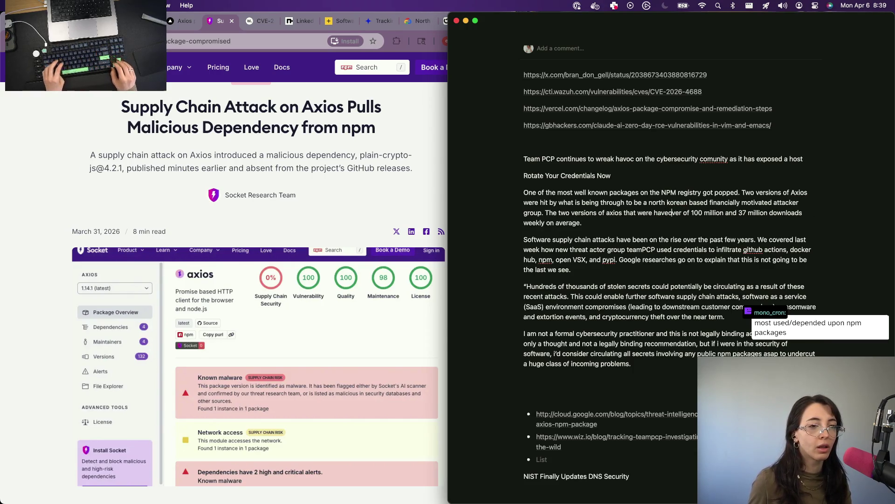
{"action": "key", "text": "shift+alt+Right"}
{"action": "key", "text": "shift+alt+Right"}
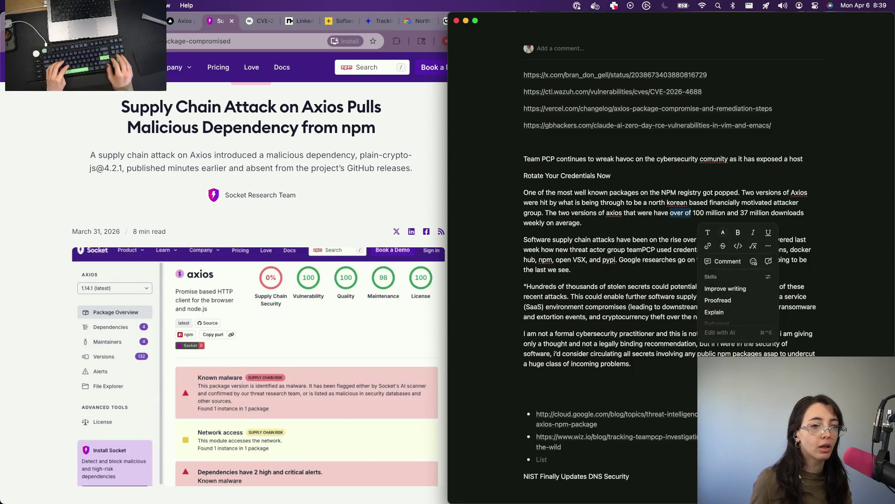
{"action": "key", "text": "Right"}
{"action": "key", "text": "BackSpace"}
{"action": "key", "text": "BackSpace"}
Move 'weekly' to the sentence end as 'on average, WEEKLY.' and start a new line
{"action": "key", "text": "Down"}
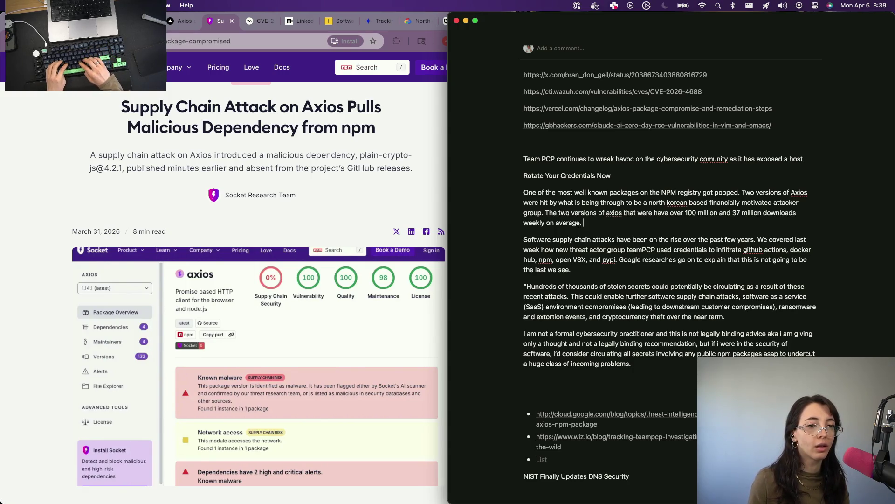
{"action": "key", "text": "alt+Left"}
{"action": "key", "text": "alt+Left"}
{"action": "key", "text": "alt+Left"}
{"action": "key", "text": "shift+alt+Right"}
{"action": "key", "text": "BackSpace"}
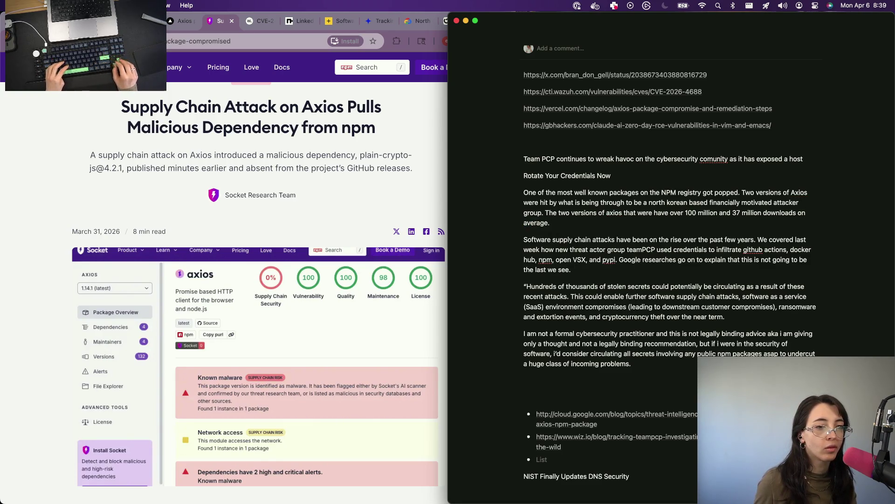
{"action": "key", "text": "End"}
{"action": "key", "text": "BackSpace"}
{"action": "type", "text": ", WEEKLTY"}
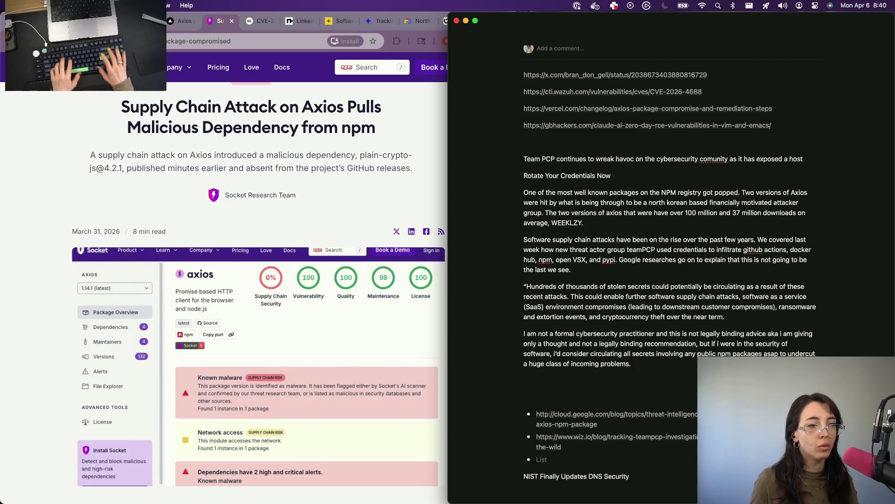
{"action": "key", "text": "BackSpace"}
{"action": "type", "text": "Y."}
{"action": "key", "text": "Return"}
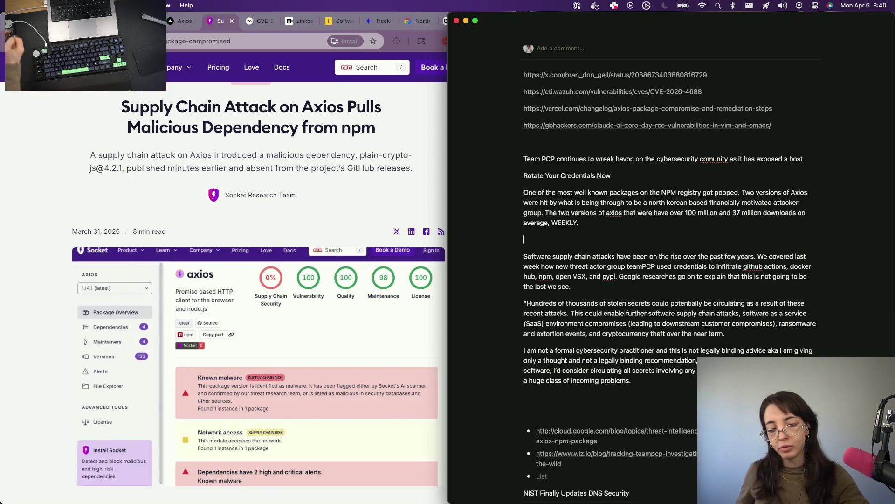
{"action": "left_click", "coordinate": [321, 319]}
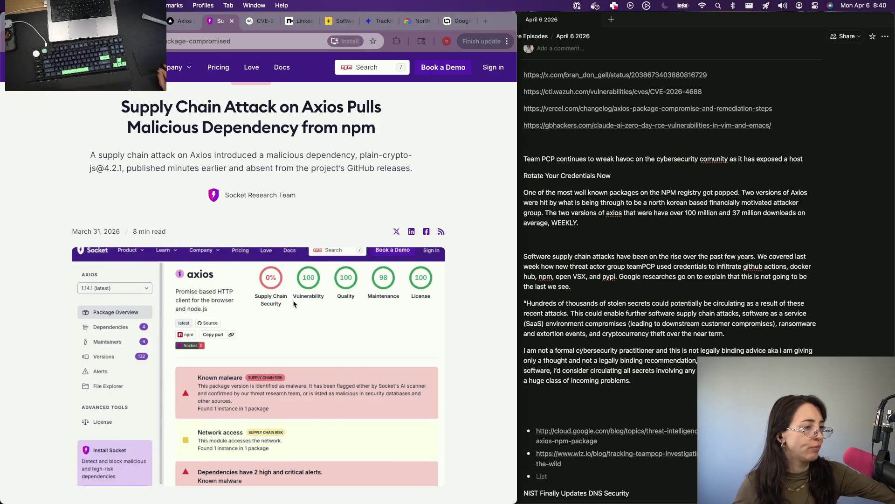
{"action": "scroll", "coordinate": [256, 221], "scroll_direction": "down", "scroll_amount": 2}
{"action": "scroll", "coordinate": [256, 222], "scroll_direction": "down", "scroll_amount": 4}
{"action": "scroll", "coordinate": [257, 221], "scroll_direction": "down", "scroll_amount": 2}
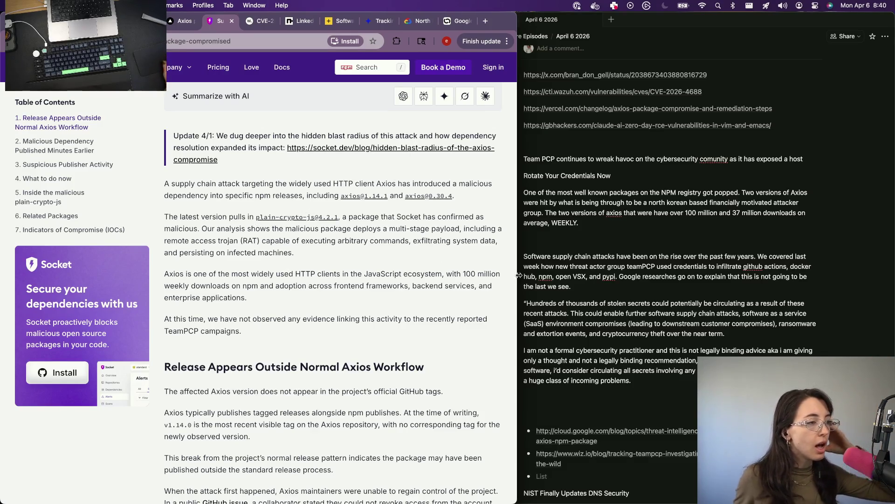
Add the paragraph 'The versions attacked were axios version 1.14.1 and 0.30.4' with a blank line after it
{"action": "left_click", "coordinate": [558, 237]}
{"action": "key", "text": "Return"}
{"action": "type", "text": "The late"}
{"action": "key", "text": "super+BackSpace"}
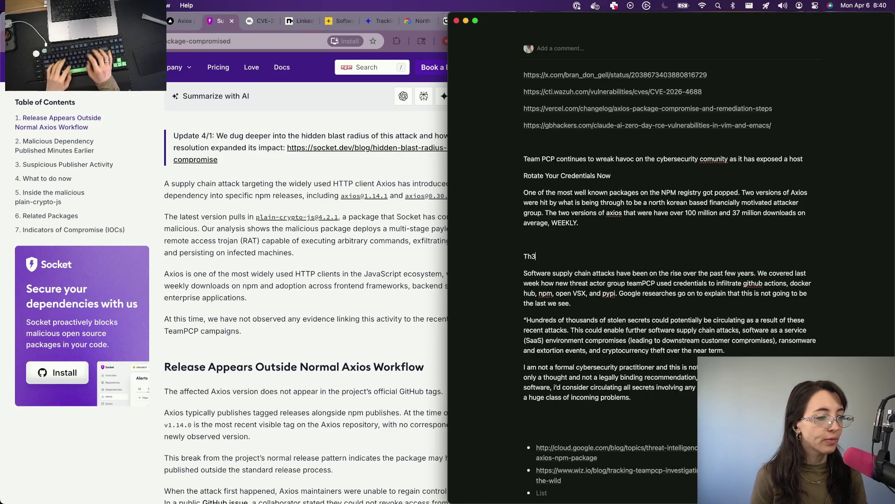
{"action": "type", "text": "ersions attacked were axios version1"}
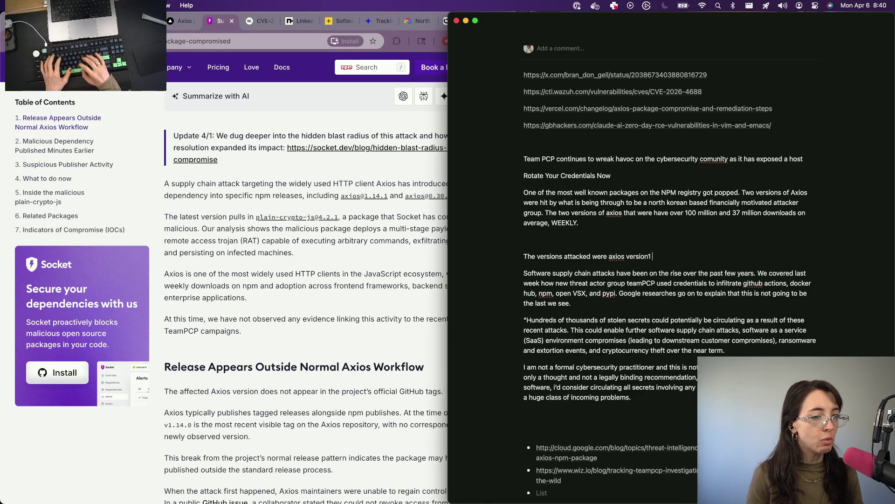
{"action": "key", "text": "BackSpace"}
{"action": "key", "text": "BackSpace"}
{"action": "key", "text": "BackSpace"}
{"action": "type", "text": "14"}
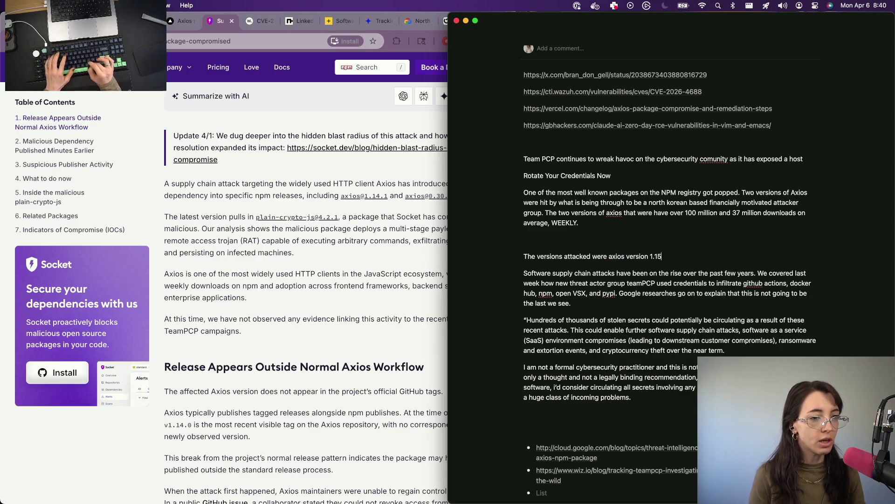
{"action": "type", "text": " and 0"}
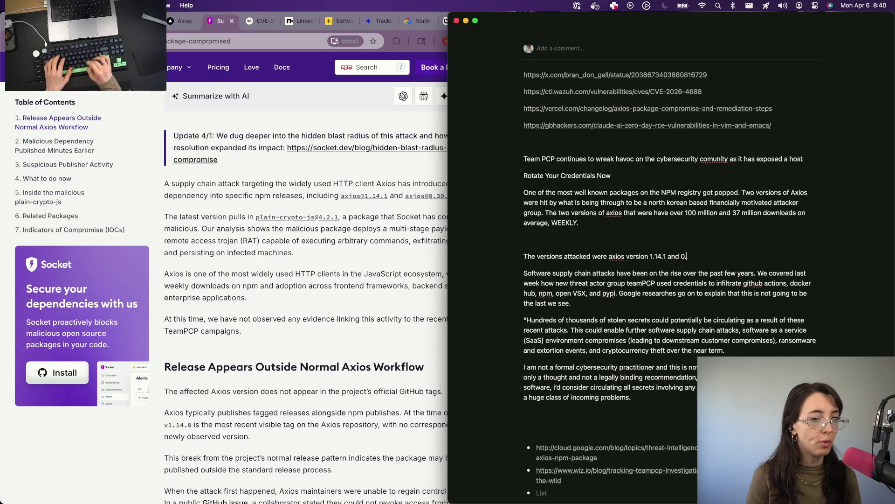
{"action": "type", "text": ".4"}
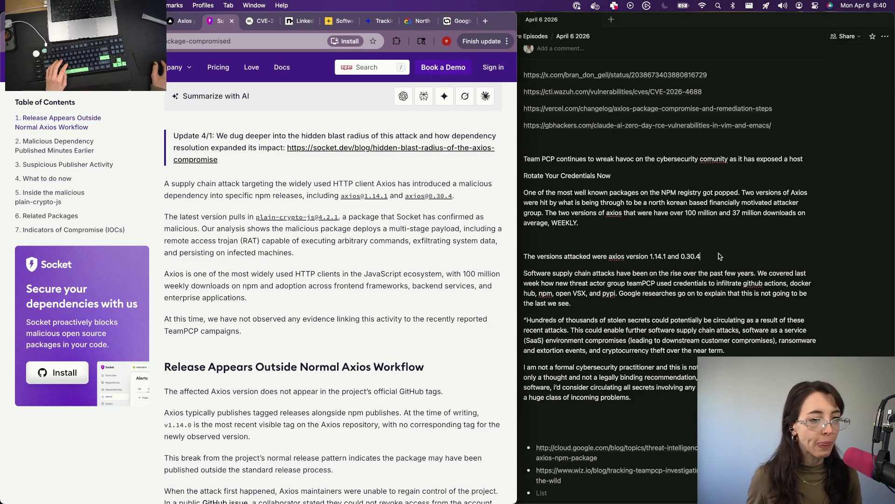
{"action": "key", "text": "Return"}
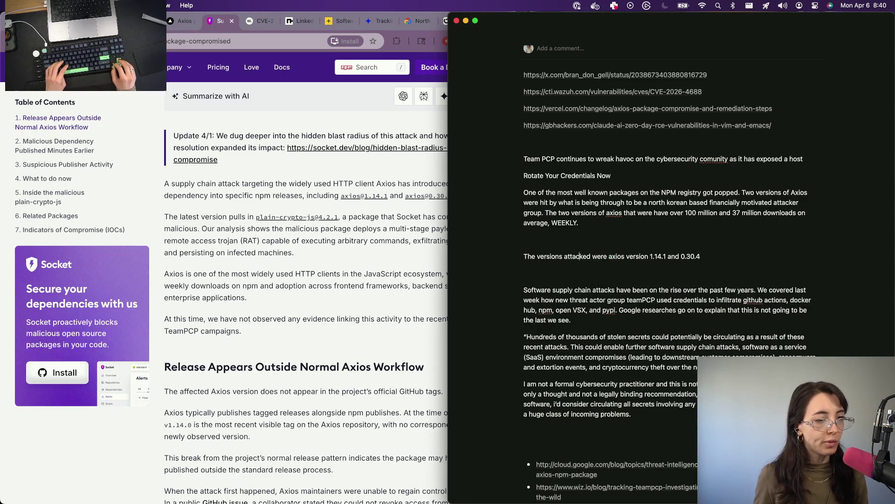
{"action": "scroll", "coordinate": [675, 354], "scroll_direction": "down", "scroll_amount": 15}
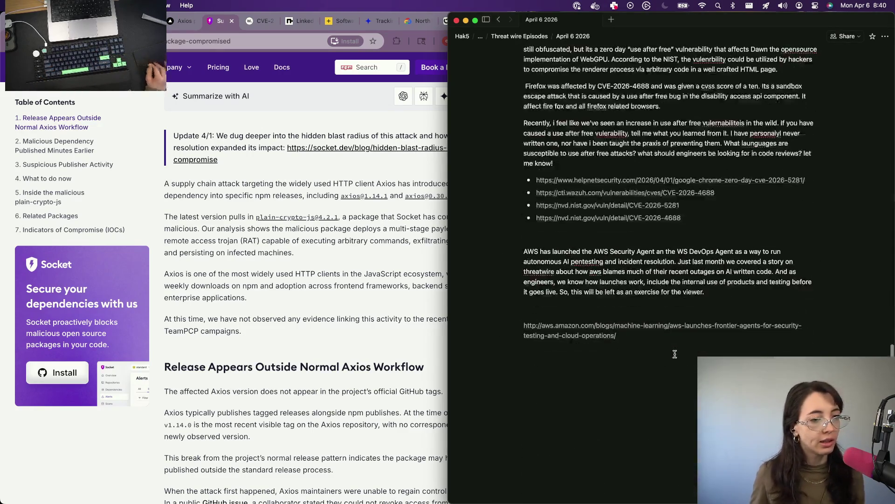
{"action": "mouse_move", "coordinate": [675, 352]}
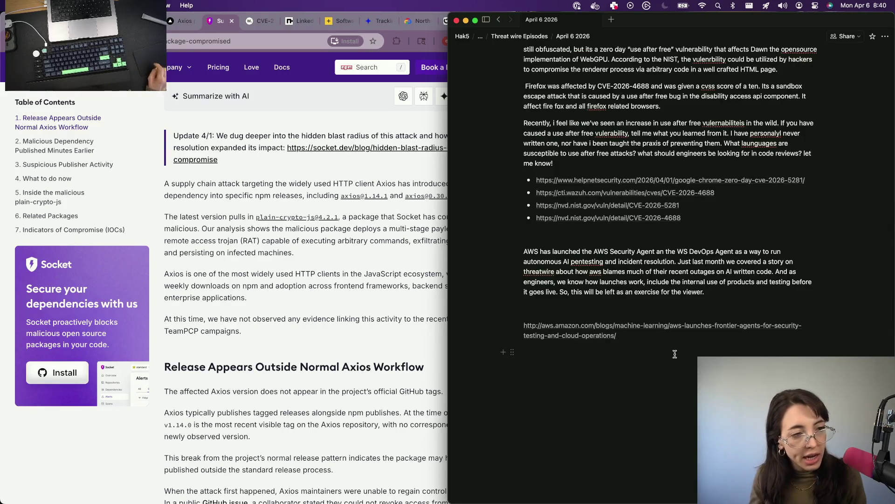
{"action": "left_click", "coordinate": [537, 238]}
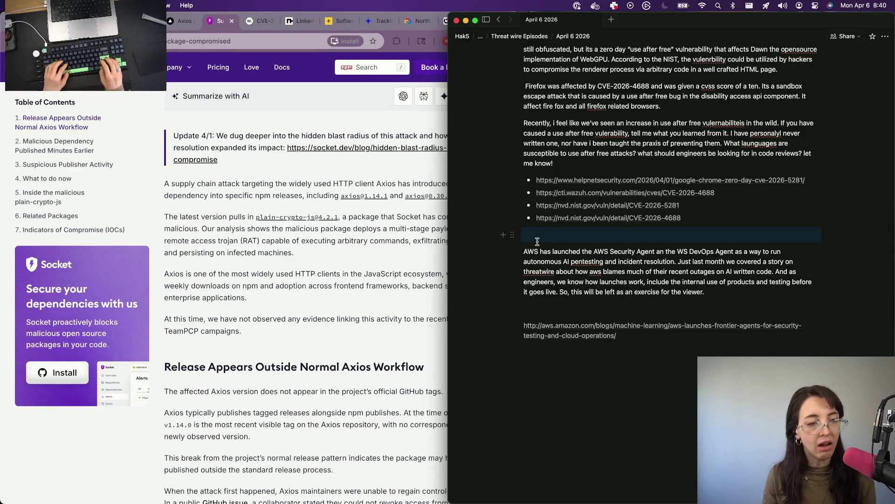
Try headings like 'Other Cybersecurity News You Should Know' above the AWS paragraph, clearing each draft to retype
{"action": "key", "text": "Return"}
{"action": "type", "text": "AWS"}
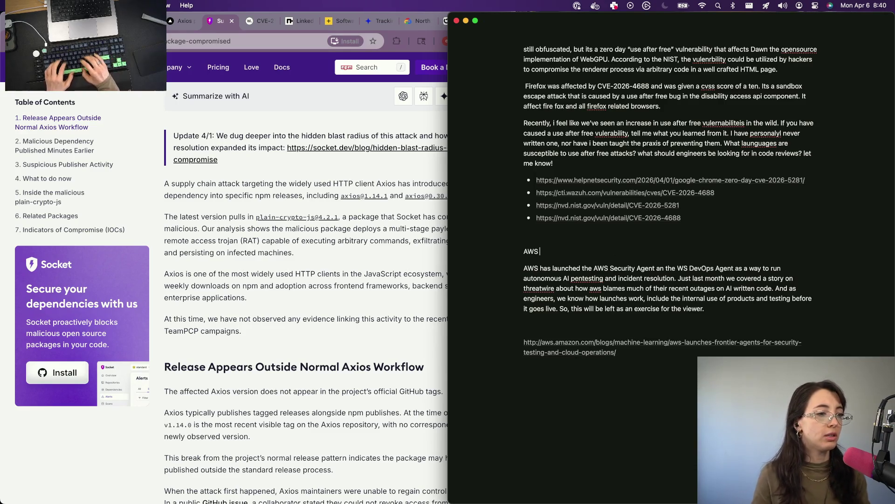
{"action": "key", "text": "BackSpace"}
{"action": "key", "text": "BackSpace"}
{"action": "key", "text": "BackSpace"}
{"action": "type", "text": "Other X"}
{"action": "key", "text": "BackSpace"}
{"action": "key", "text": "BackSpace"}
{"action": "key", "text": "BackSpace"}
{"action": "type", "text": "her XC"}
{"action": "key", "text": "BackSpace"}
{"action": "key", "text": "BackSpace"}
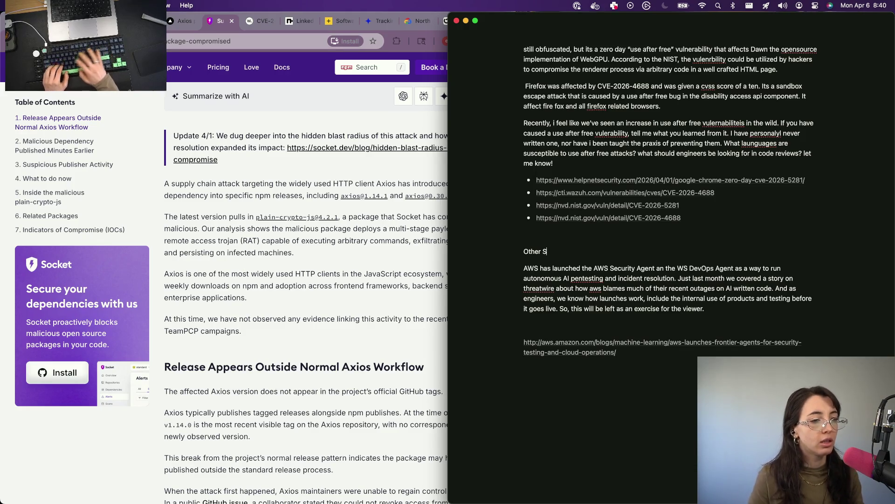
{"action": "type", "text": "Vul"}
{"action": "key", "text": "BackSpace"}
{"action": "key", "text": "BackSpace"}
{"action": "key", "text": "BackSpace"}
{"action": "type", "text": "security News You Should Know"}
{"action": "key", "text": "super+BackSpace"}
{"action": "type", "text": "Oth"}
{"action": "key", "text": "super+BackSpace"}
{"action": "type", "text": "A"}
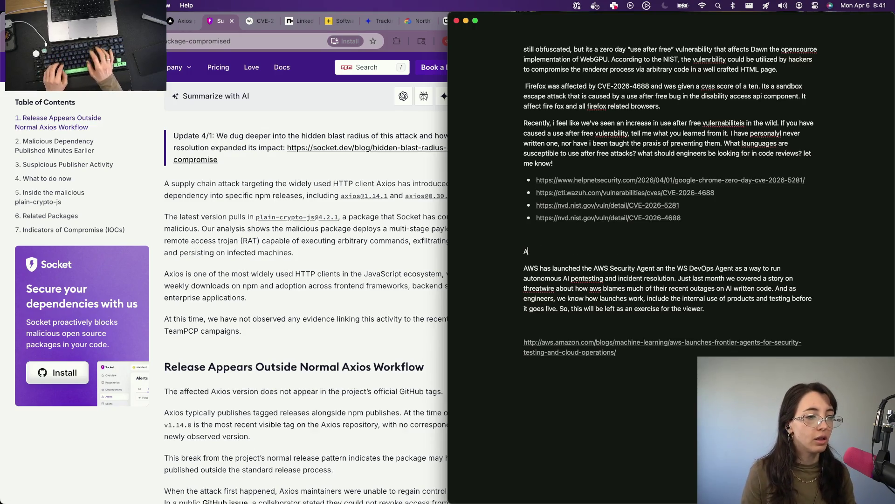
{"action": "key", "text": "super+BackSpace"}
{"action": "type", "text": "Fl"}
{"action": "key", "text": "super+BackSpace"}
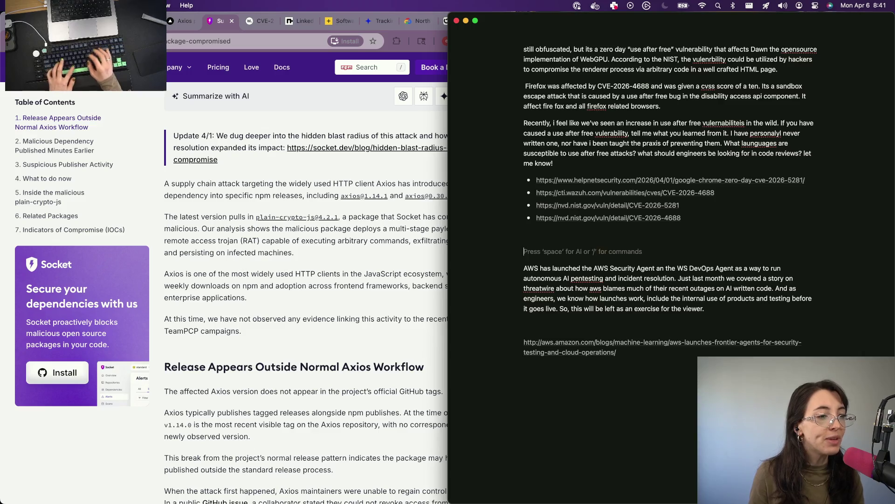
{"action": "type", "text": "BSides News"}
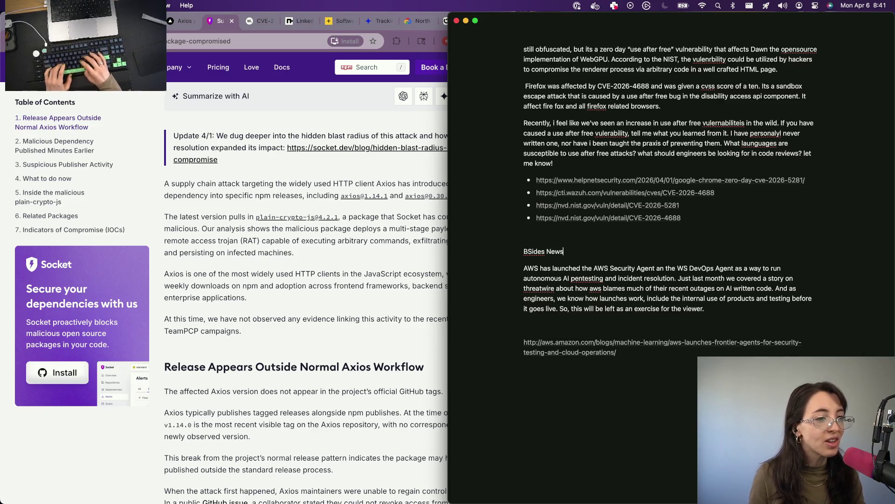
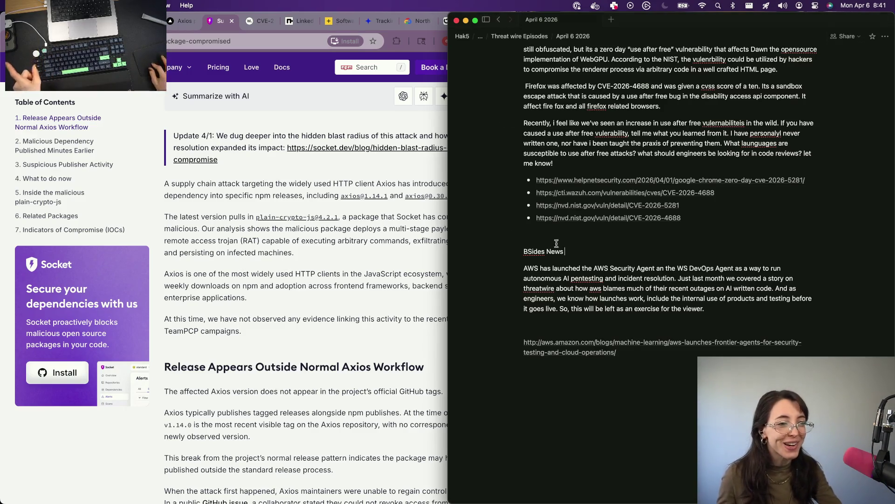
Begin a paragraph under BSides News explaining the section's new name and what BSides is
{"action": "left_click_drag", "start_coordinate": [566, 251], "coordinate": [570, 256]}
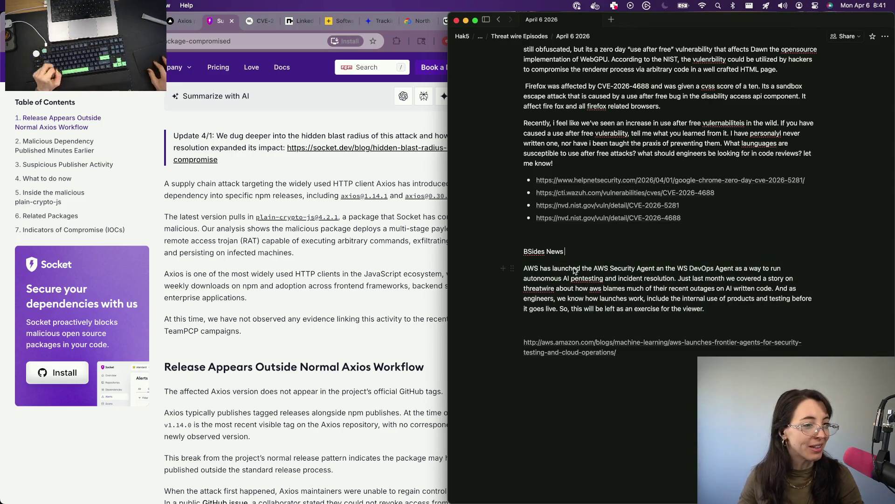
{"action": "key", "text": "Return"}
{"action": "type", "text": "Ive decided to"}
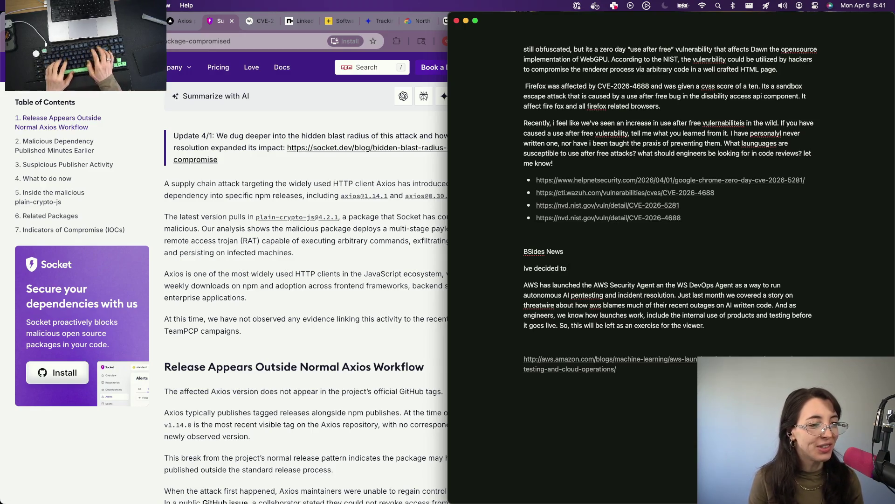
{"action": "type", "text": "etnailly"}
{"action": "key", "text": "alt+BackSpace"}
{"action": "type", "text": "potetn"}
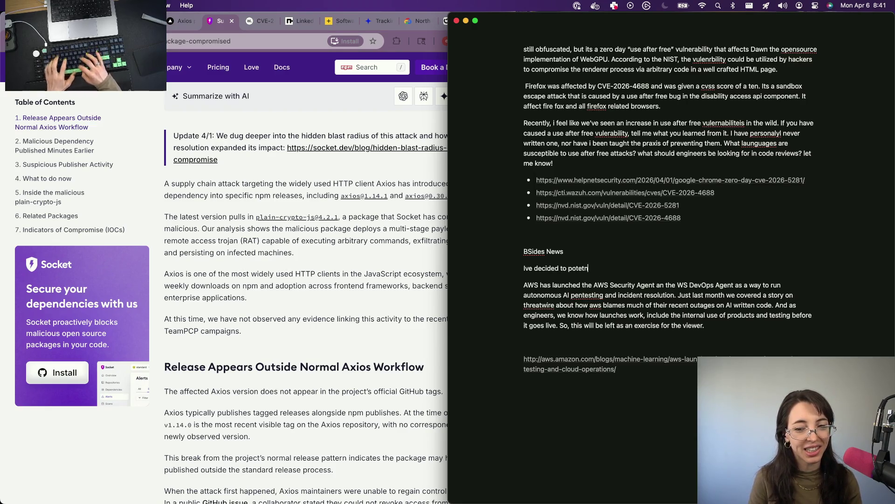
{"action": "key", "text": "alt+BackSpace"}
{"action": "type", "text": "potetn"}
{"action": "key", "text": "BackSpace"}
{"action": "key", "text": "BackSpace"}
{"action": "key", "text": "BackSpace"}
{"action": "type", "text": "entially s"}
{"action": "type", "text": "t calling this section bs"}
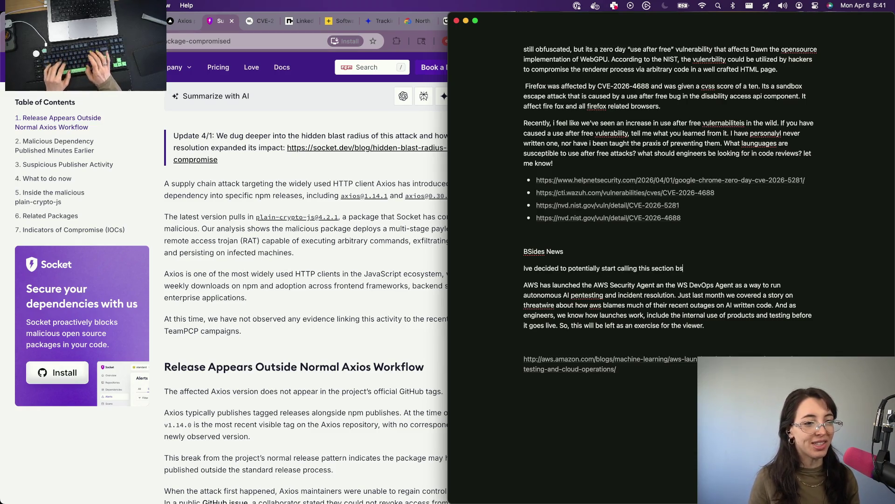
{"action": "type", "text": " news -"}
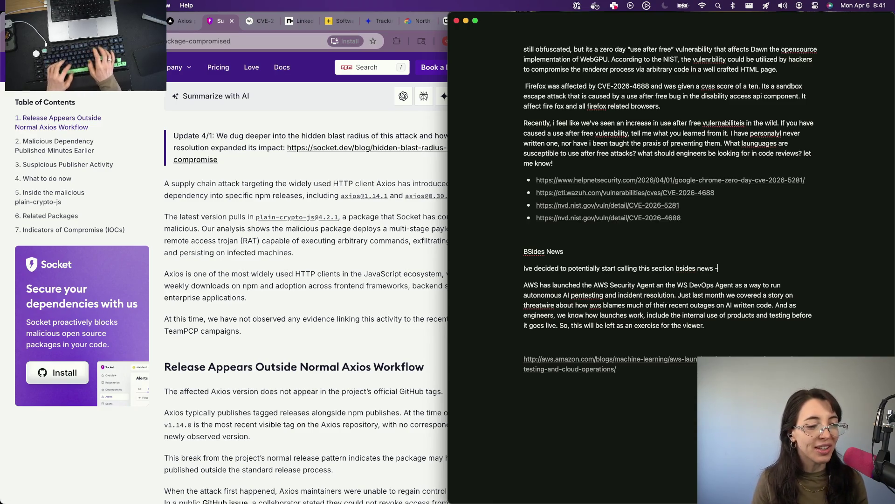
{"action": "key", "text": "BackSpace"}
{"action": "key", "text": "BackSpace"}
{"action": "key", "text": "BackSpace"}
{"action": "key", "text": "BackSpace"}
{"action": "key", "text": "BackSpace"}
{"action": "type", "text": "f y"}
{"action": "key", "text": "BackSpace"}
{"action": "type", "text": "dont know"}
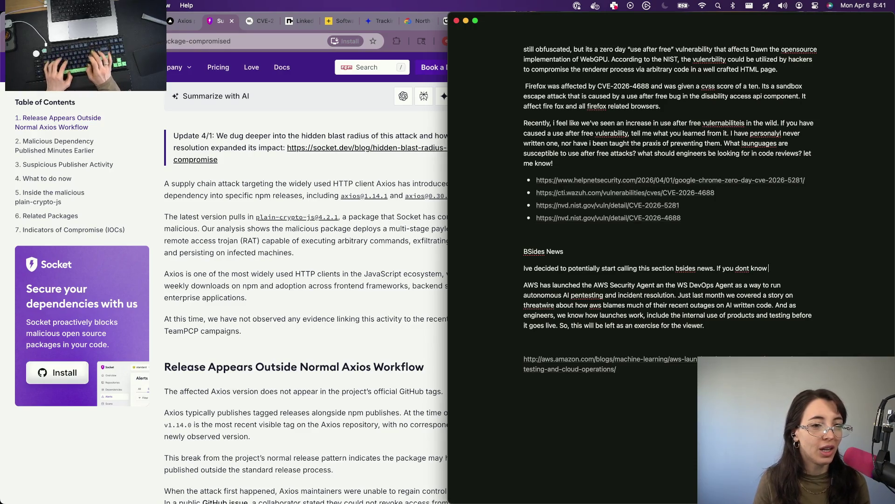
{"action": "type", "text": " about it, bsides if a cybersec"}
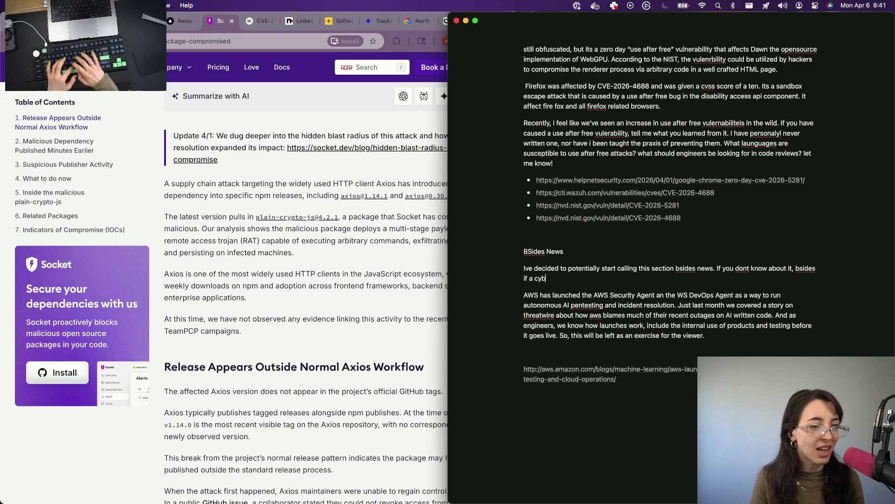
{"action": "type", "text": "urity"}
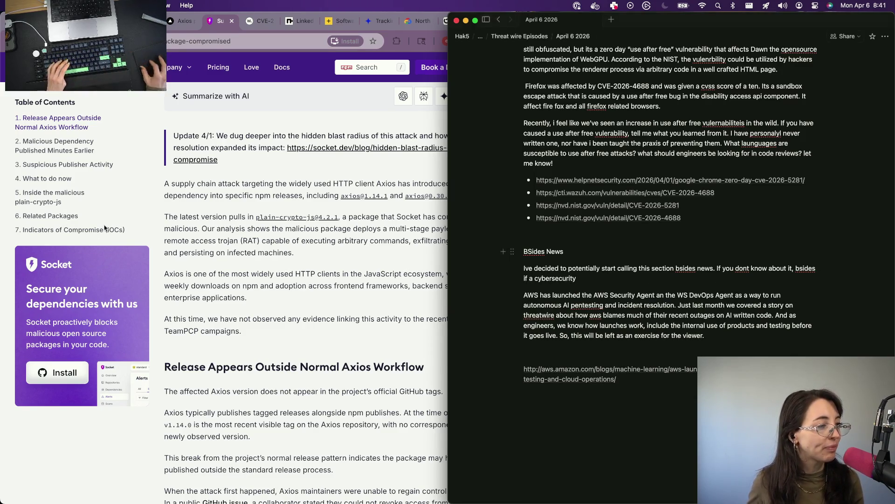
Search Google for bsides, check BSidesNYC, then land on the BSides Global Community home page
{"action": "left_click", "coordinate": [149, 224]}
{"action": "key", "text": "super+t"}
{"action": "type", "text": "bsides"}
{"action": "key", "text": "Return"}
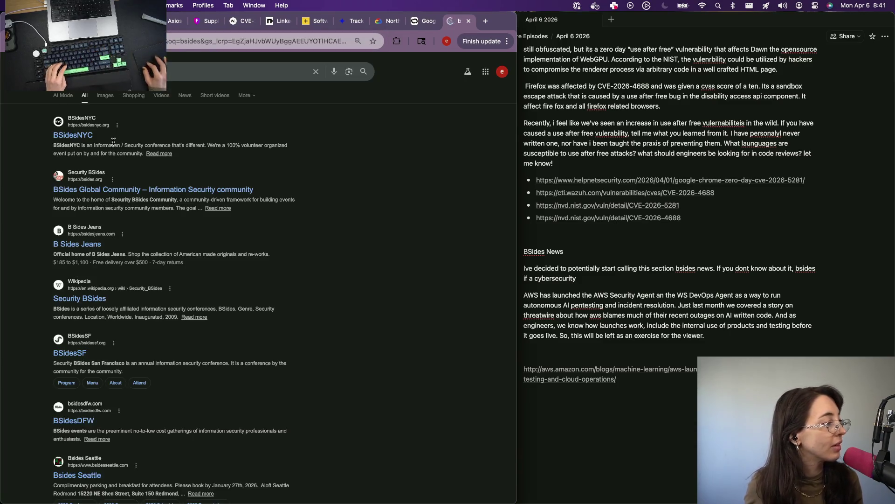
{"action": "left_click", "coordinate": [81, 132]}
{"action": "scroll", "coordinate": [314, 275], "scroll_direction": "down", "scroll_amount": 5}
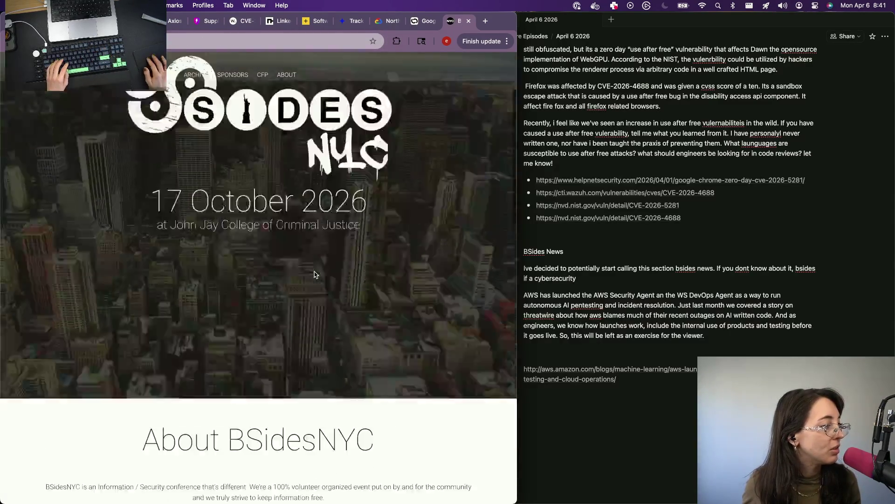
{"action": "scroll", "coordinate": [315, 275], "scroll_direction": "left", "scroll_amount": 5}
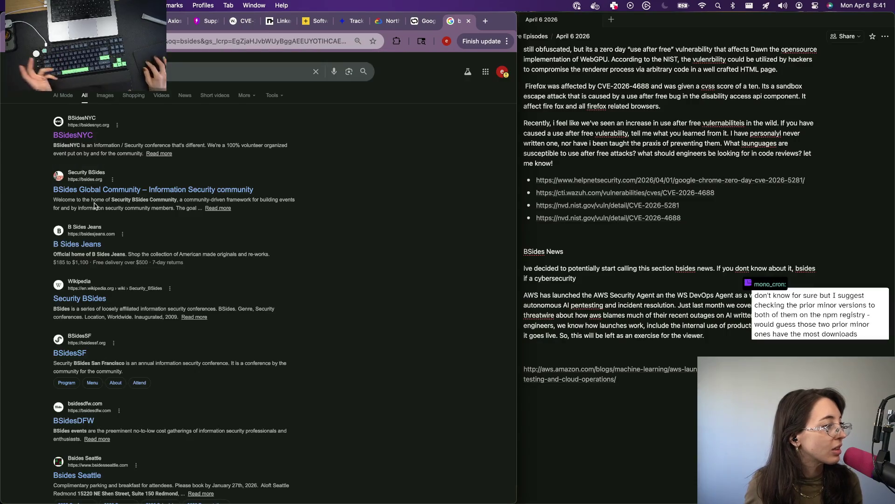
{"action": "left_click", "coordinate": [110, 190]}
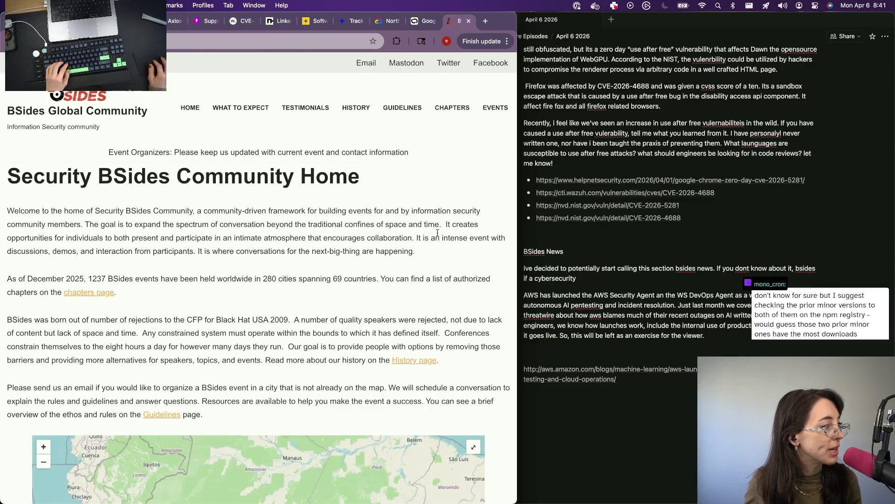
{"action": "left_click", "coordinate": [599, 282]}
{"action": "mouse_move", "coordinate": [607, 295]}
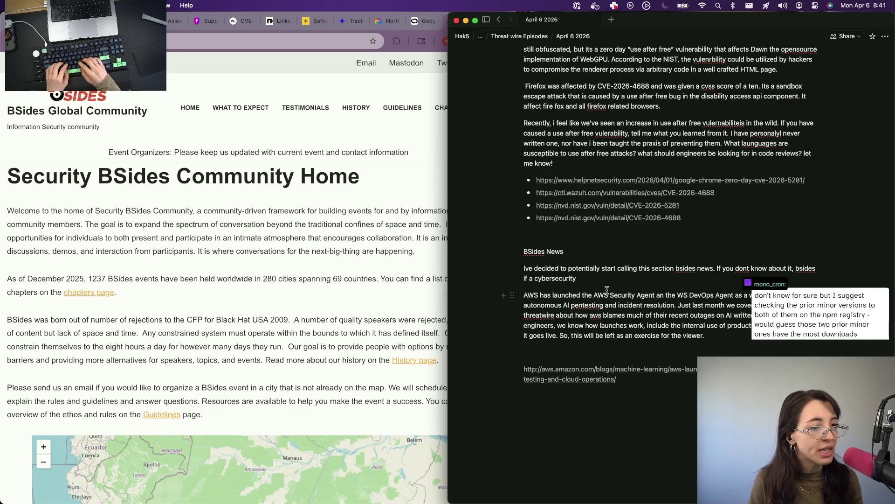
Finish describing BSides as community-driven conferences held alongside larger cybersecurity conferences
{"action": "key", "text": "alt+BackSpace"}
{"action": "key", "text": "alt+BackSpace"}
{"action": "key", "text": "alt+BackSpace"}
{"action": "type", "text": "is a c"}
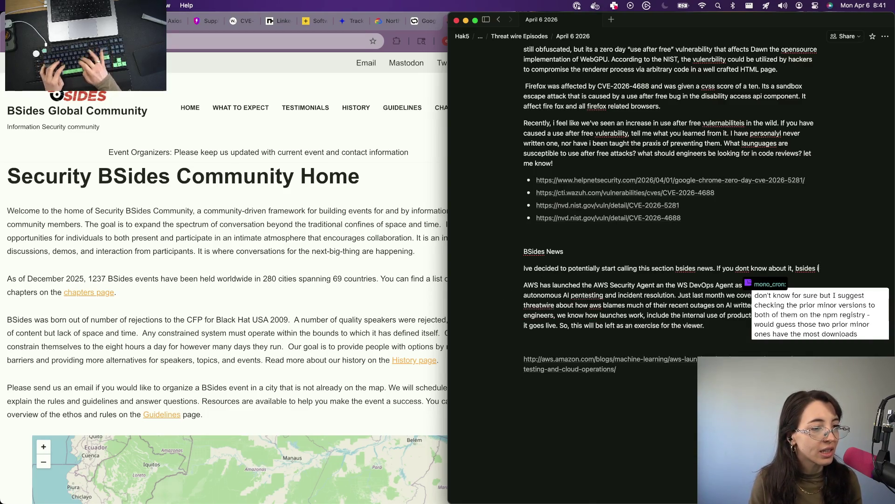
{"action": "key", "text": "BackSpace"}
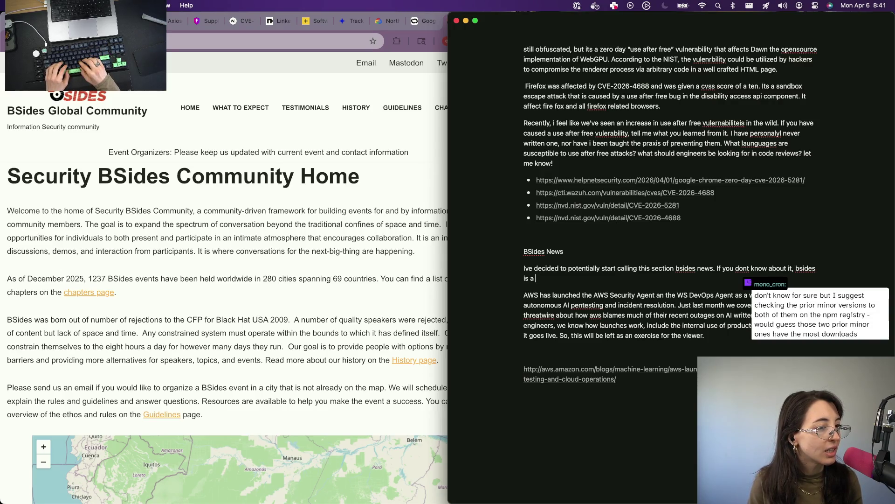
{"action": "type", "text": "series of community driven conferences that"}
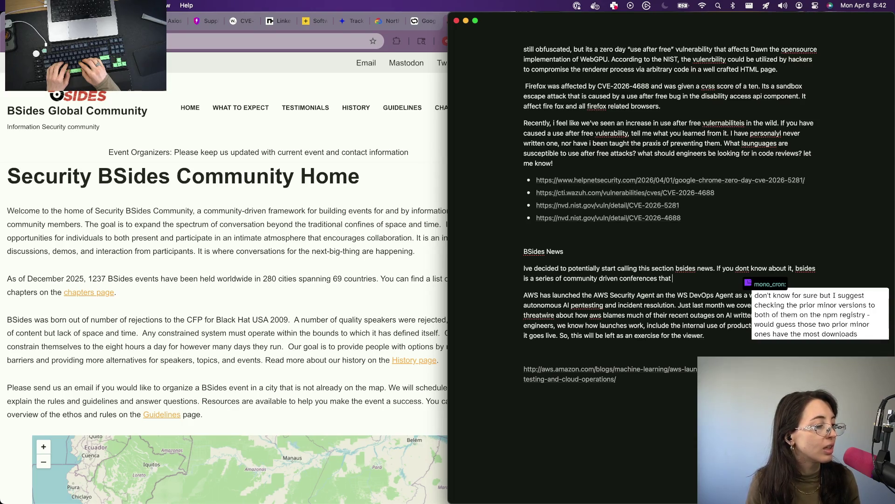
{"action": "key", "text": "BackSpace"}
{"action": "key", "text": "BackSpace"}
{"action": "key", "text": "BackSpace"}
{"action": "key", "text": "BackSpace"}
{"action": "key", "text": "BackSpace"}
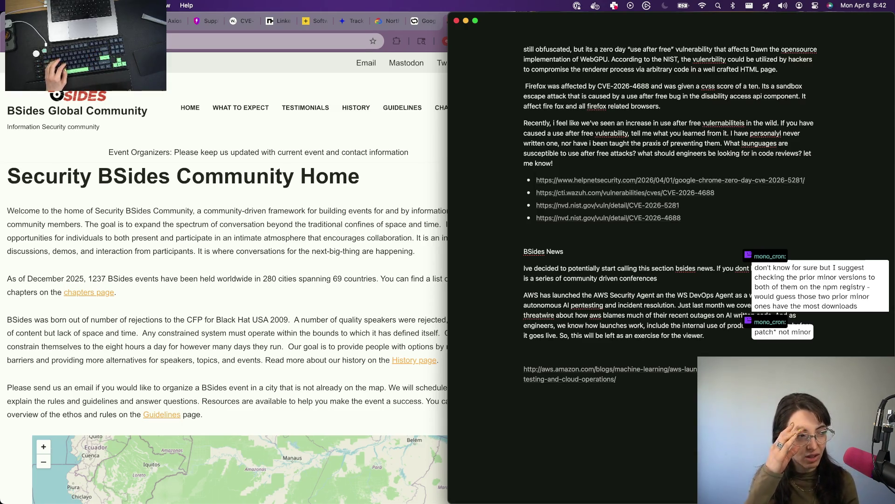
{"action": "type", "text": "that many times happe"}
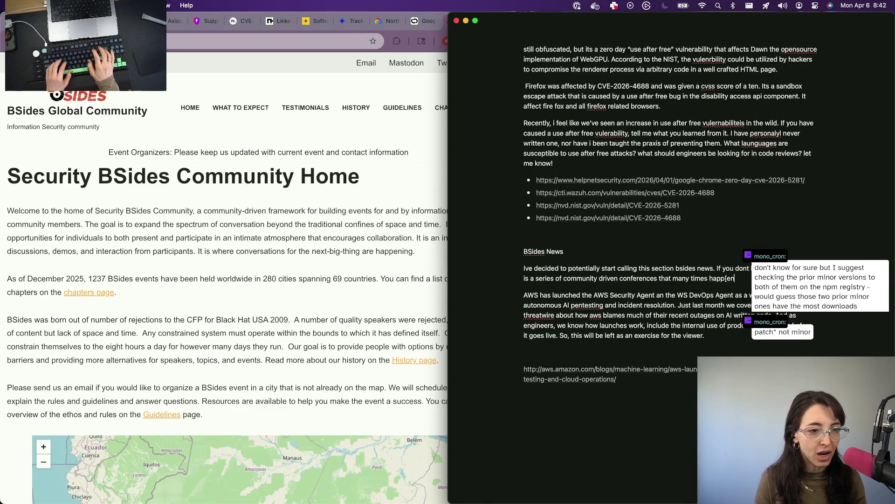
{"action": "type", "text": "n as alt "}
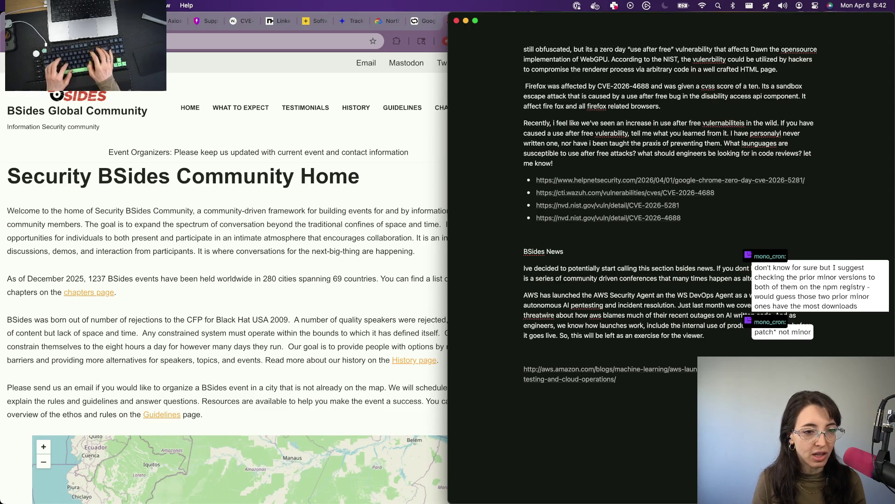
{"action": "type", "text": "around t4he"}
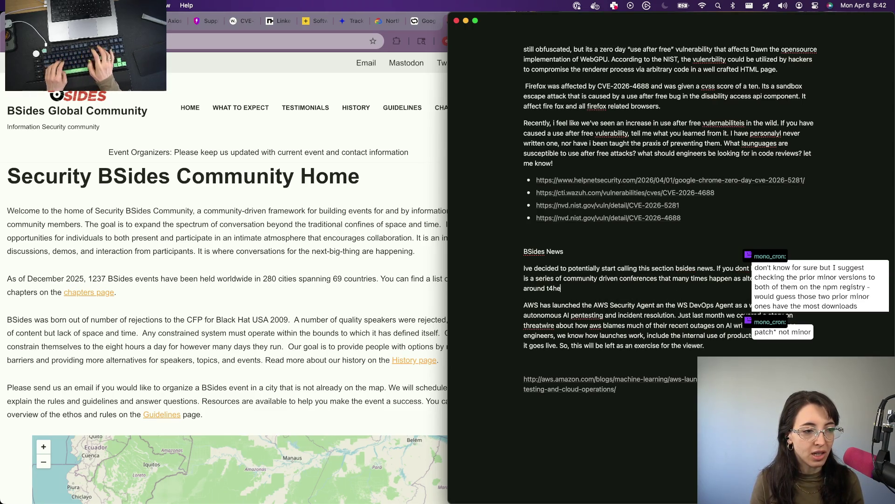
{"action": "type", "text": " same times as other "}
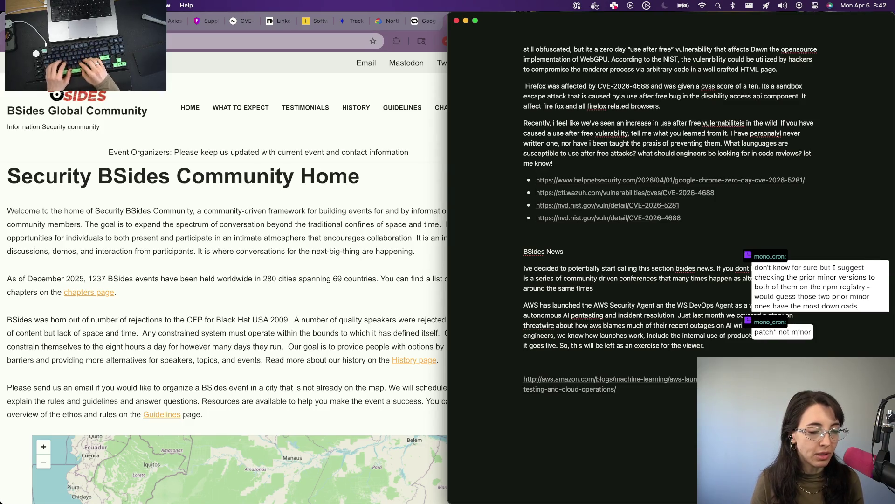
{"action": "type", "text": "lar"}
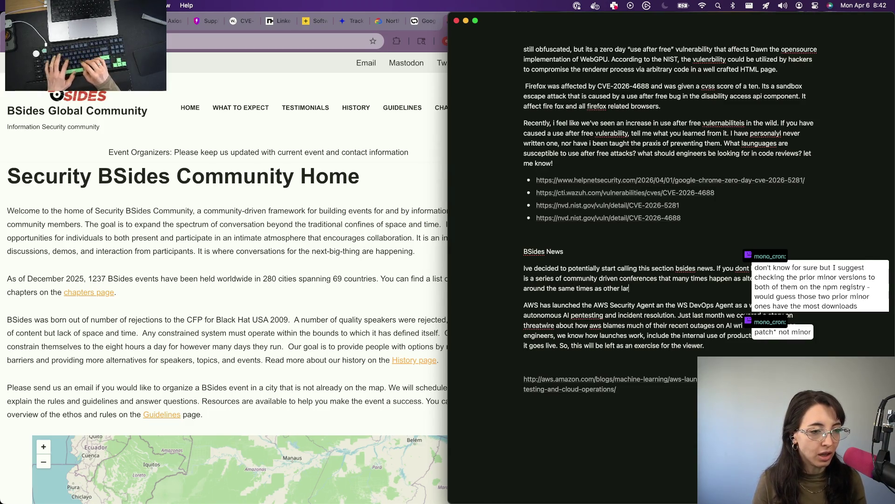
{"action": "type", "text": "ger cyber"}
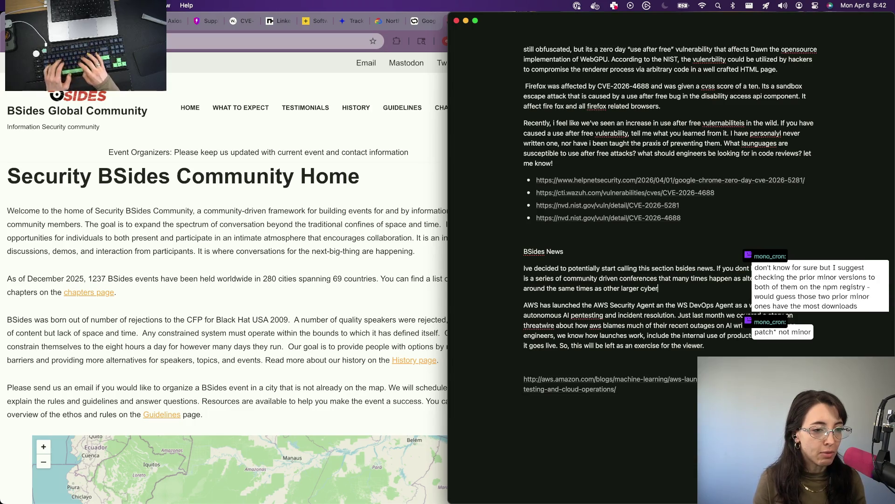
{"action": "key", "text": "BackSpace"}
{"action": "key", "text": "BackSpace"}
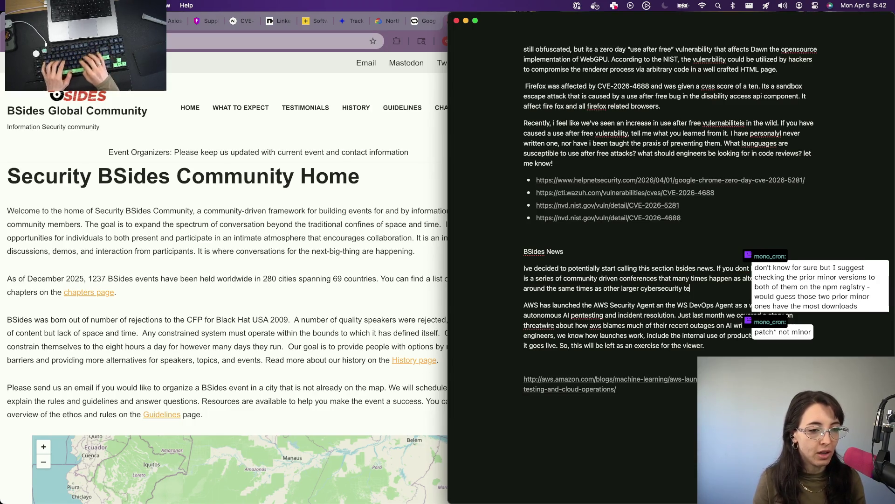
{"action": "type", "text": "erences"}
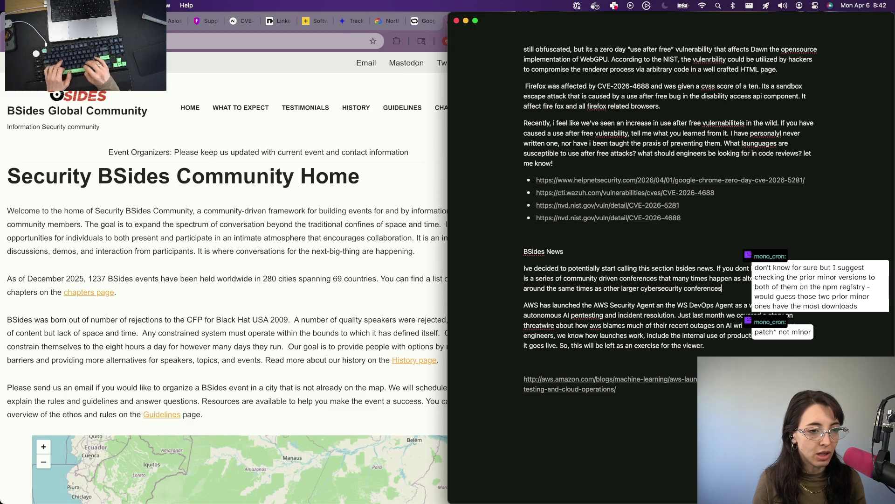
{"action": "key", "text": "BackSpace"}
{"action": "key", "text": "BackSpace"}
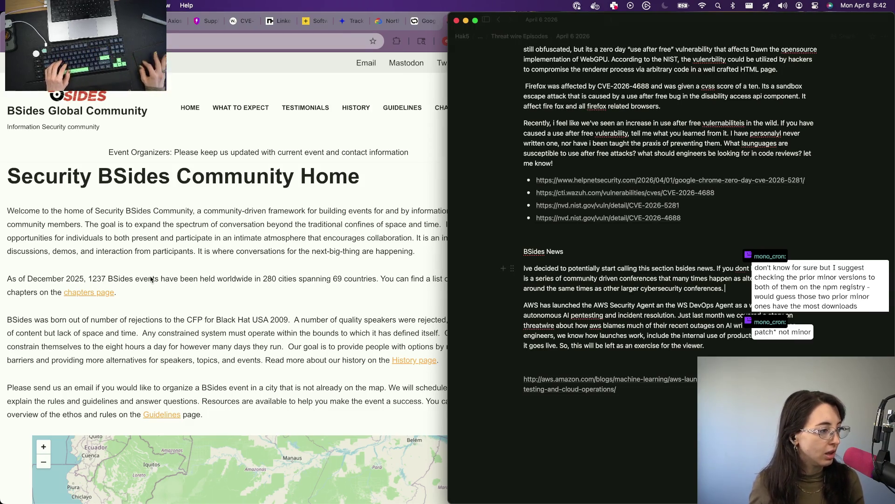
Bring up The History of Security BSides article beside the notes for reference
{"action": "left_click", "coordinate": [155, 234]}
{"action": "scroll", "coordinate": [304, 239], "scroll_direction": "down", "scroll_amount": 1}
{"action": "scroll", "coordinate": [303, 241], "scroll_direction": "down", "scroll_amount": 5}
{"action": "scroll", "coordinate": [285, 126], "scroll_direction": "up", "scroll_amount": 5}
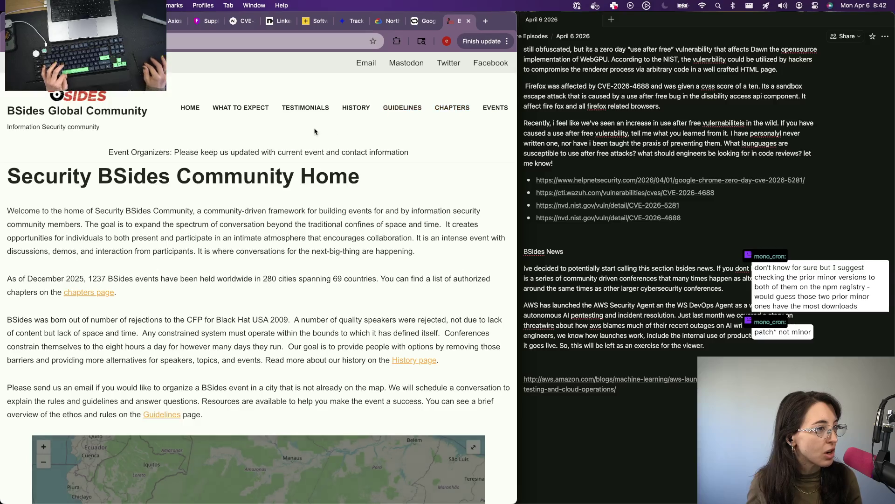
{"action": "left_click", "coordinate": [356, 107]}
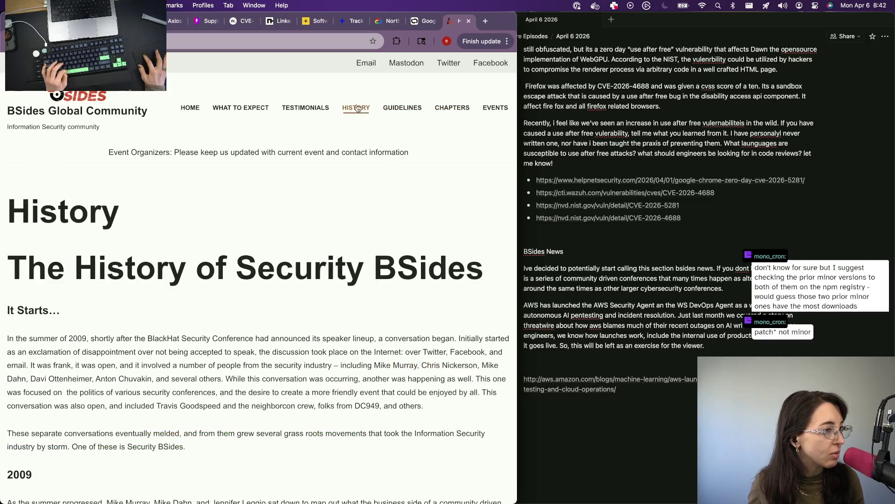
{"action": "scroll", "coordinate": [269, 323], "scroll_direction": "down", "scroll_amount": 3}
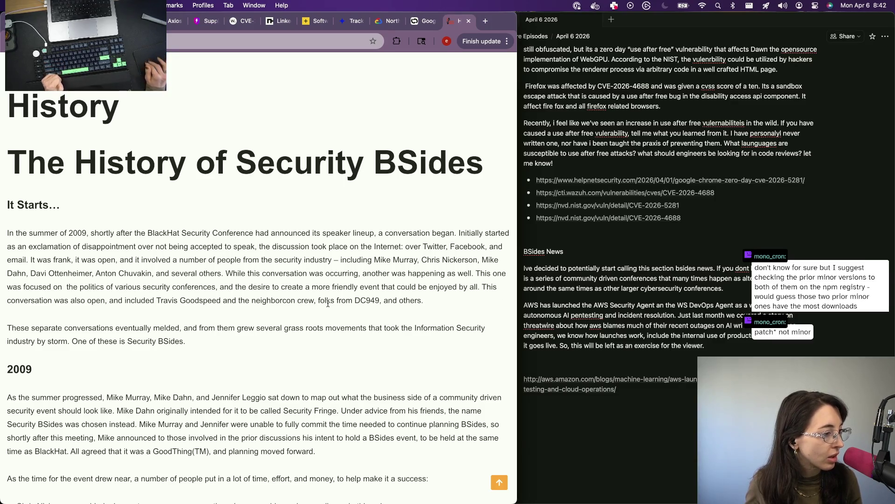
{"action": "scroll", "coordinate": [328, 303], "scroll_direction": "down", "scroll_amount": 1}
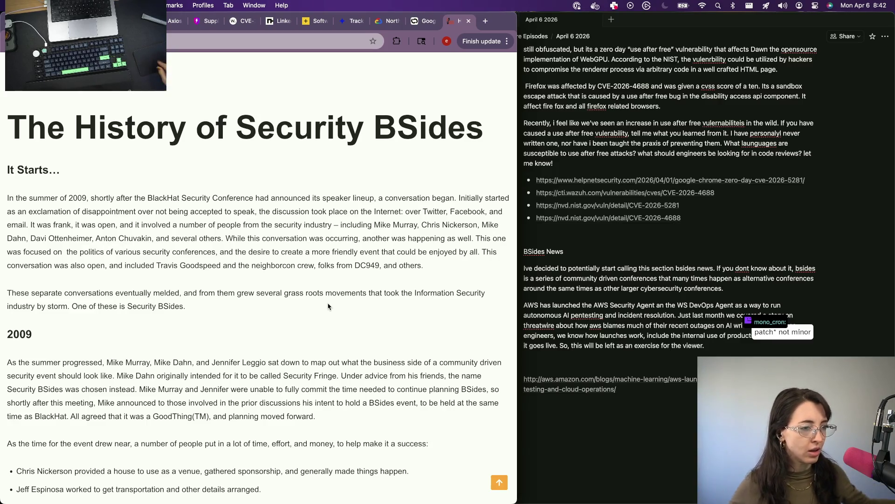
{"action": "left_click", "coordinate": [724, 289]}
{"action": "type", "text": "It origian"}
Write that BSides began as a step away from blackhat's business formality, a return to community
{"action": "key", "text": "BackSpace"}
{"action": "key", "text": "BackSpace"}
{"action": "key", "text": "BackSpace"}
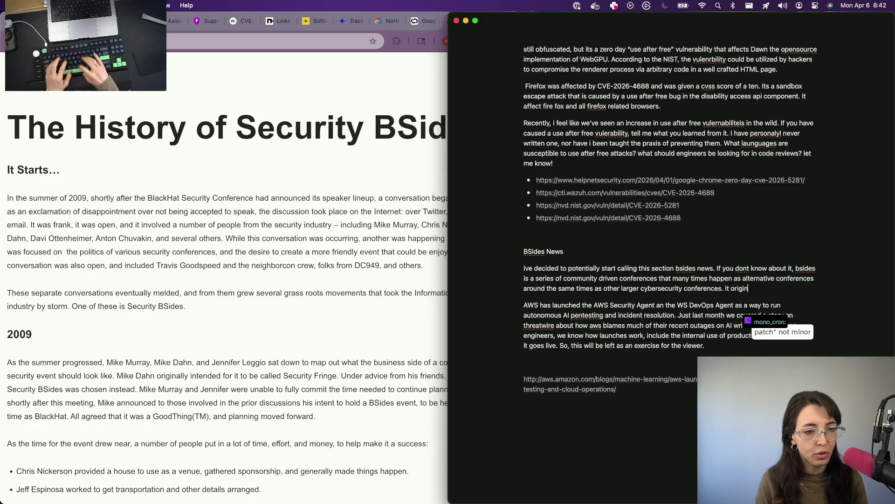
{"action": "type", "text": "stemmed as a"}
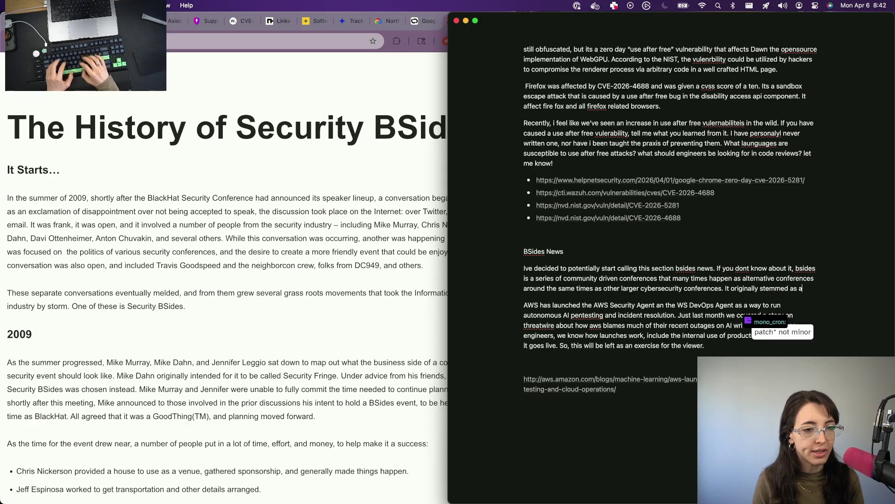
{"action": "type", "text": " step away from the overly "}
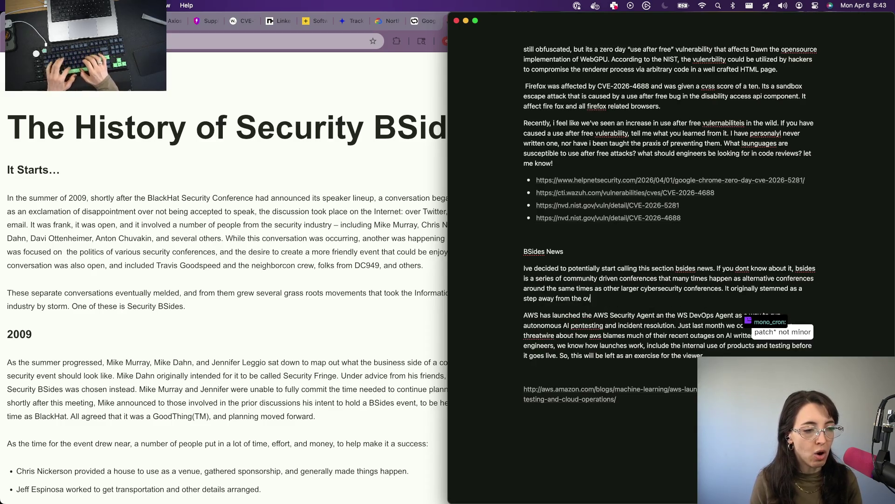
{"action": "type", "text": "business"}
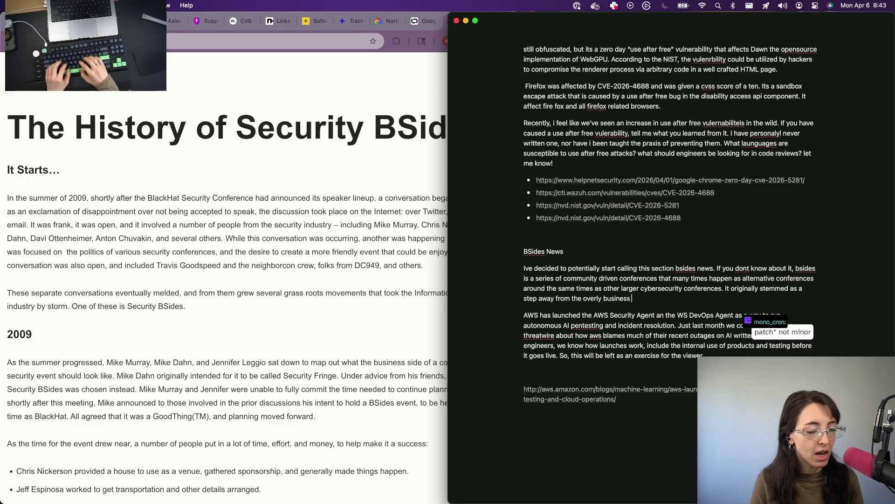
{"action": "type", "text": " focused drive"}
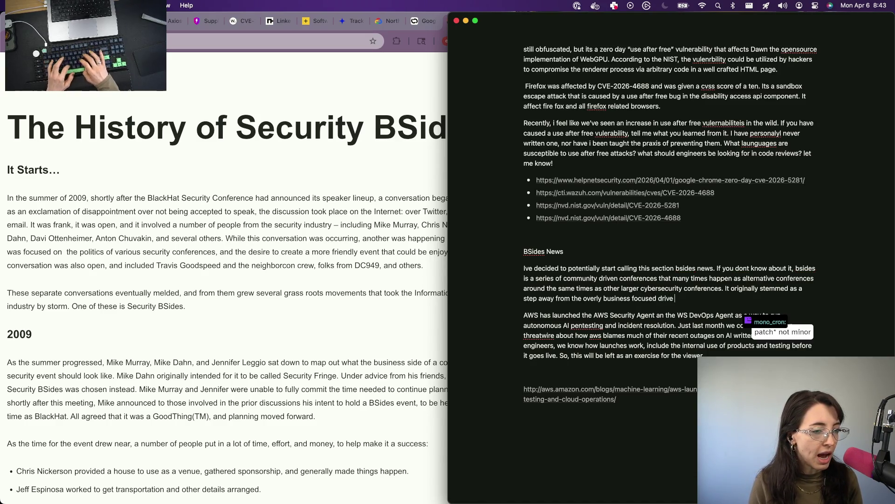
{"action": "key", "text": "alt+BackSpace"}
{"action": "key", "text": "alt+BackSpace"}
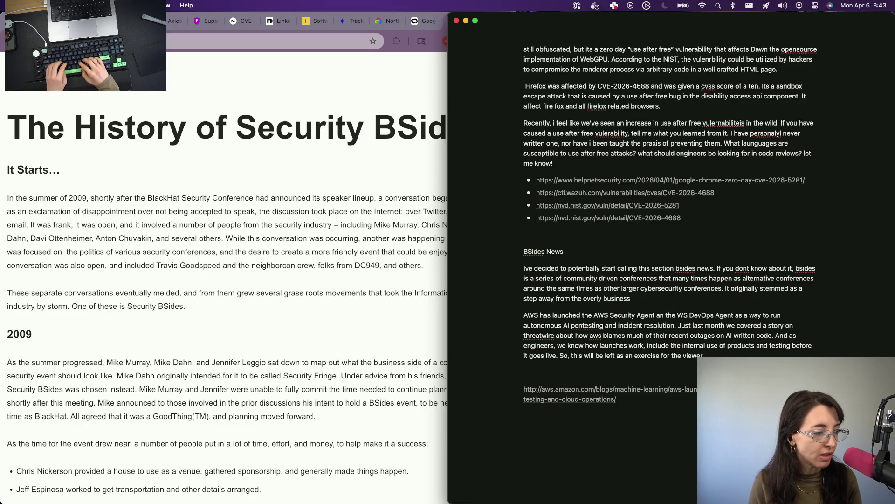
{"action": "type", "text": "formality of blackhat,"}
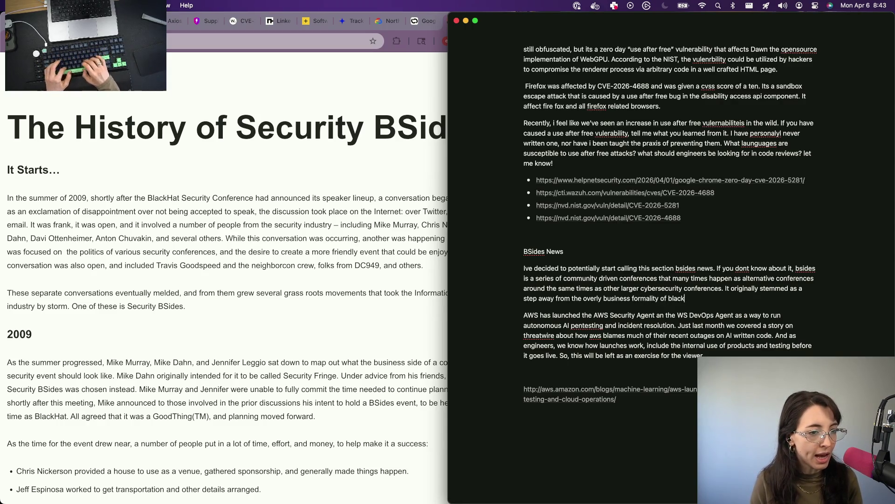
{"action": "type", "text": " a"}
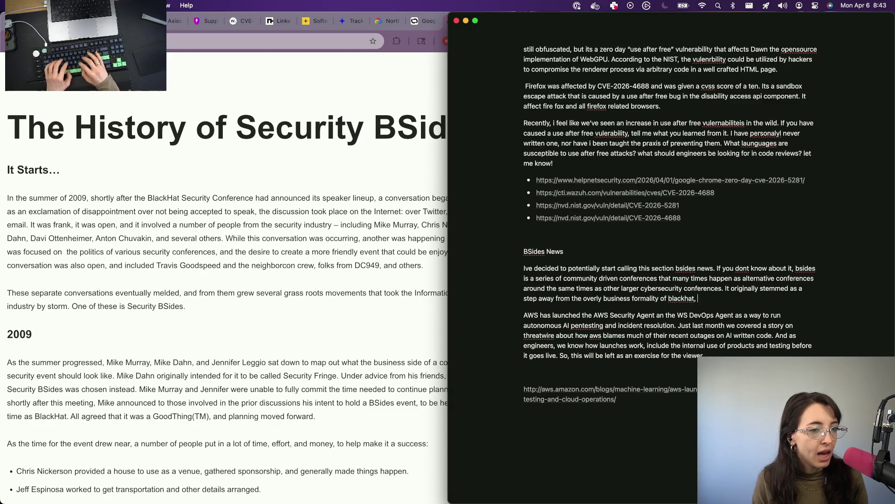
{"action": "key", "text": "BackSpace"}
{"action": "key", "text": "BackSpace"}
{"action": "type", "text": "as a more"}
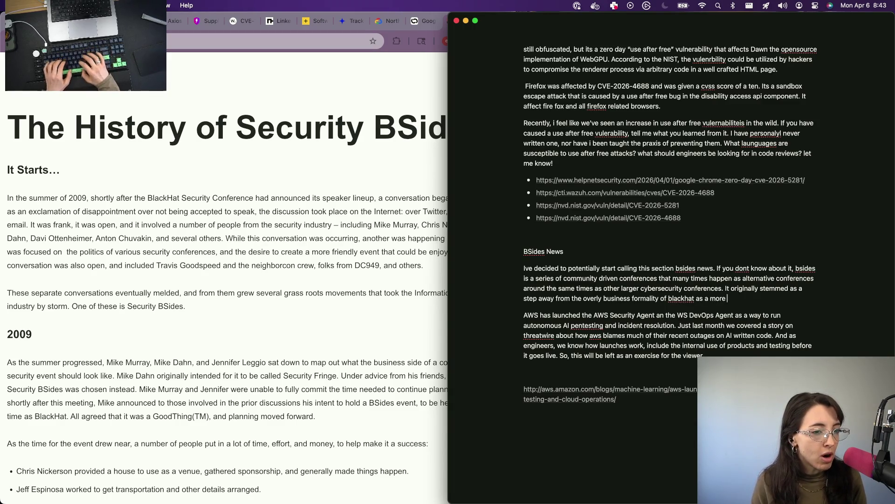
{"action": "key", "text": "BackSpace"}
{"action": "key", "text": "BackSpace"}
{"action": "key", "text": "BackSpace"}
{"action": "key", "text": "BackSpace"}
{"action": "key", "text": "BackSpace"}
{"action": "key", "text": "BackSpace"}
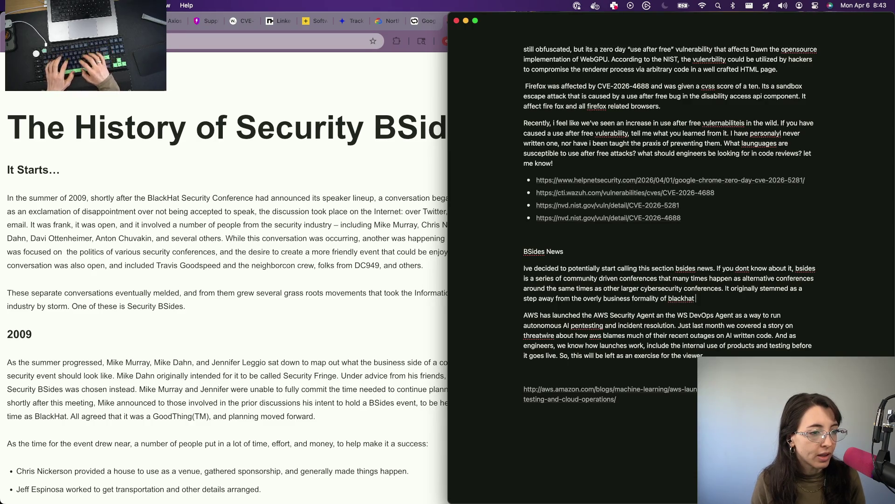
{"action": "type", "text": ", as a retur"}
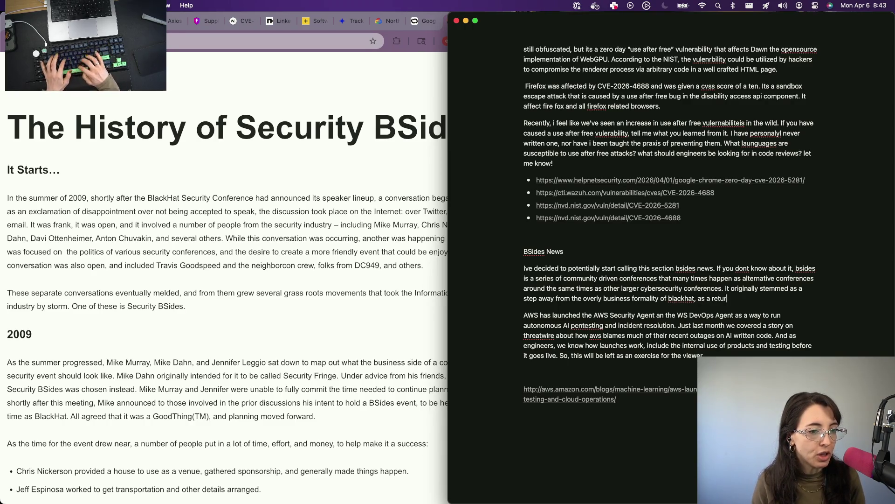
{"action": "type", "text": "unity. It"}
{"action": "key", "text": "BackSpace"}
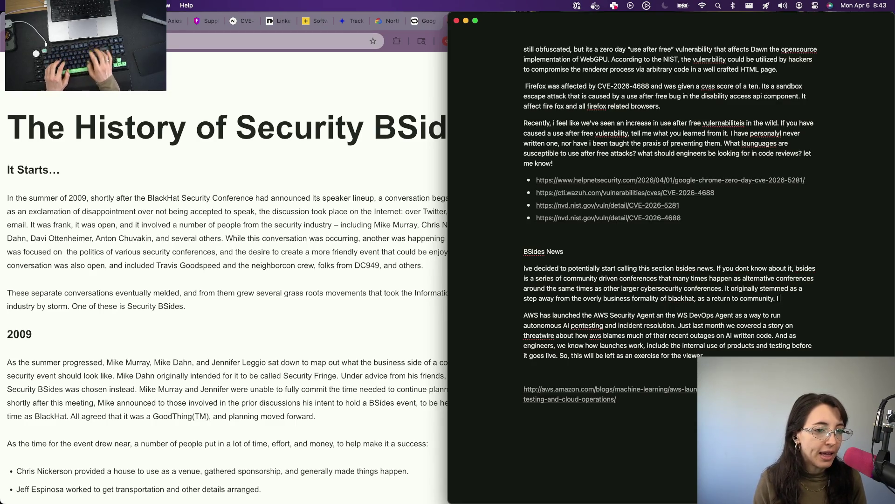
{"action": "type", "text": "It is a"}
{"action": "key", "text": "BackSpace"}
{"action": "key", "text": "BackSpace"}
{"action": "key", "text": "BackSpace"}
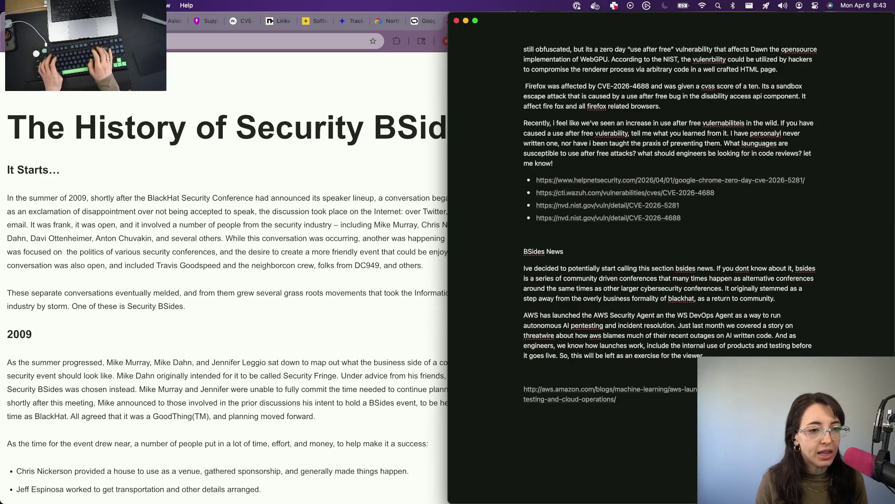
{"action": "left_click", "coordinate": [180, 467]}
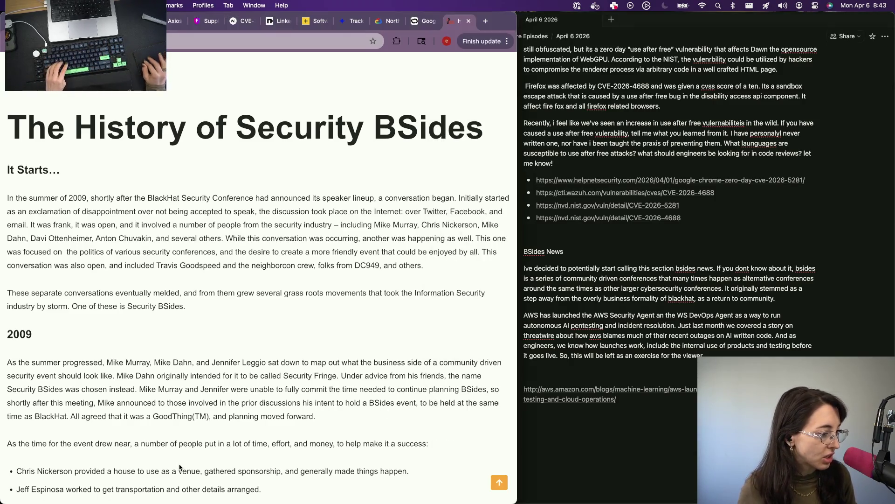
{"action": "scroll", "coordinate": [180, 466], "scroll_direction": "down", "scroll_amount": 3}
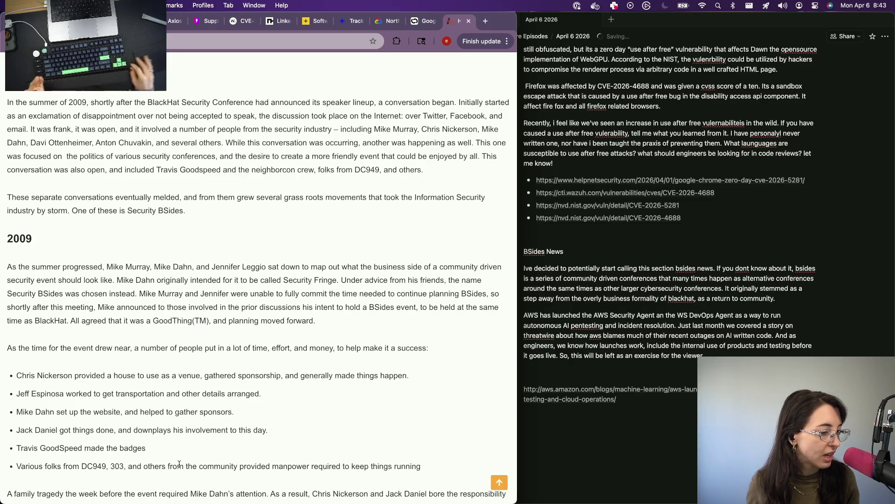
Read the article's 2009 list of first-event contributors and return to the notes
{"action": "left_click", "coordinate": [787, 295]}
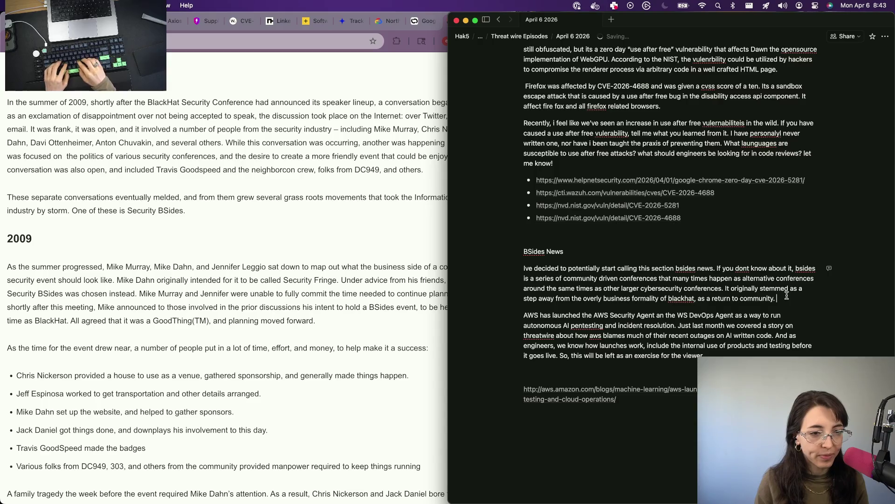
{"action": "type", "text": "Some of"}
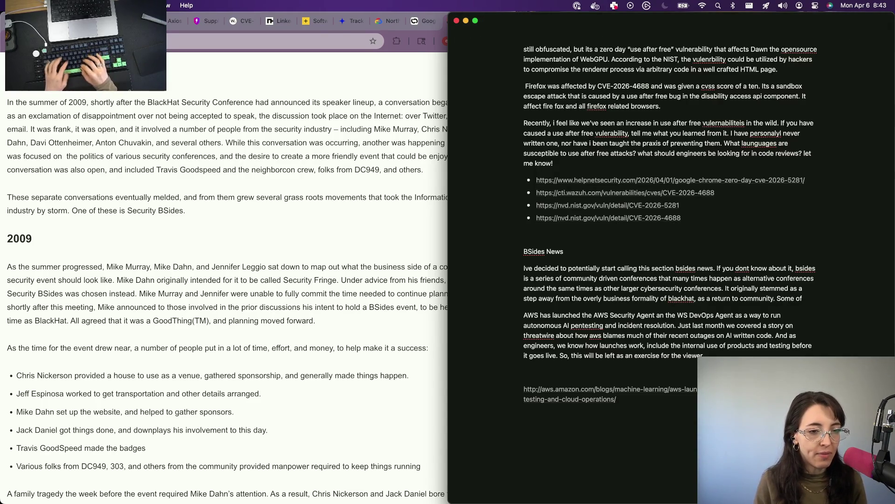
Mention the BSides events attended and popular ones like BSides SF and bsides charm city
{"action": "key", "text": "BackSpace"}
{"action": "key", "text": "BackSpace"}
{"action": "key", "text": "BackSpace"}
{"action": "type", "text": "v"}
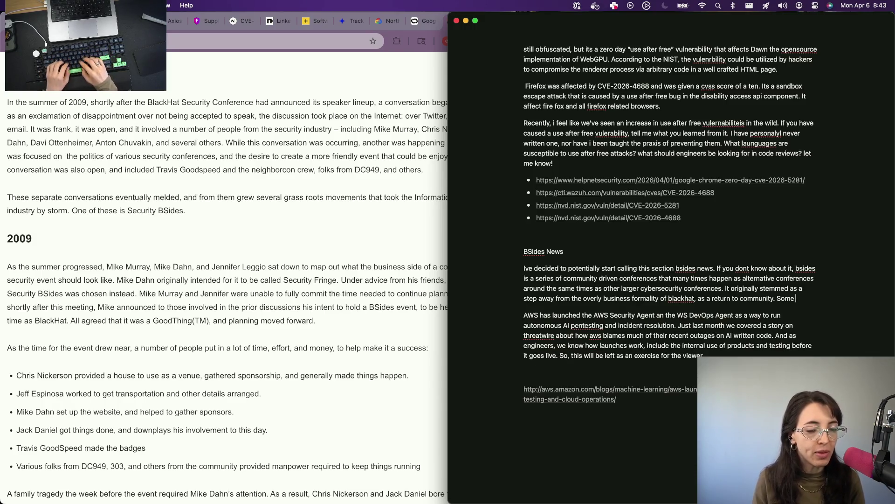
{"action": "type", "text": "ery"}
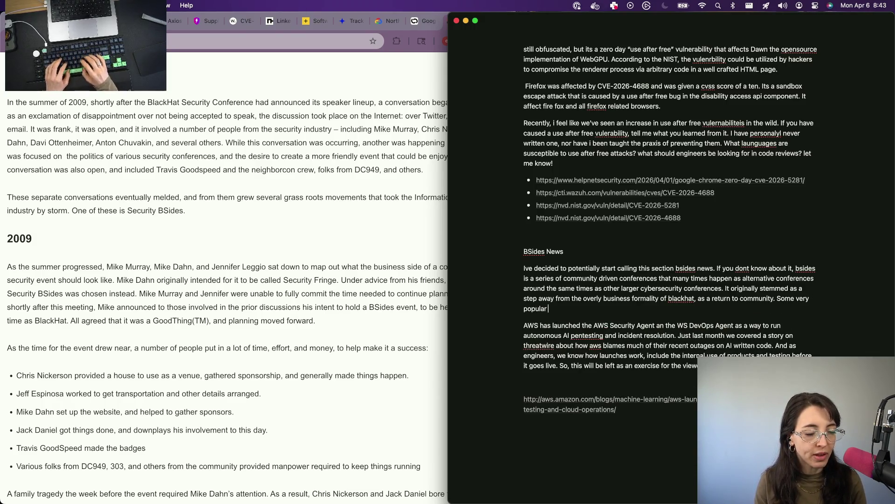
{"action": "key", "text": "alt+BackSpace"}
{"action": "key", "text": "alt+BackSpace"}
{"action": "type", "text": "Very"}
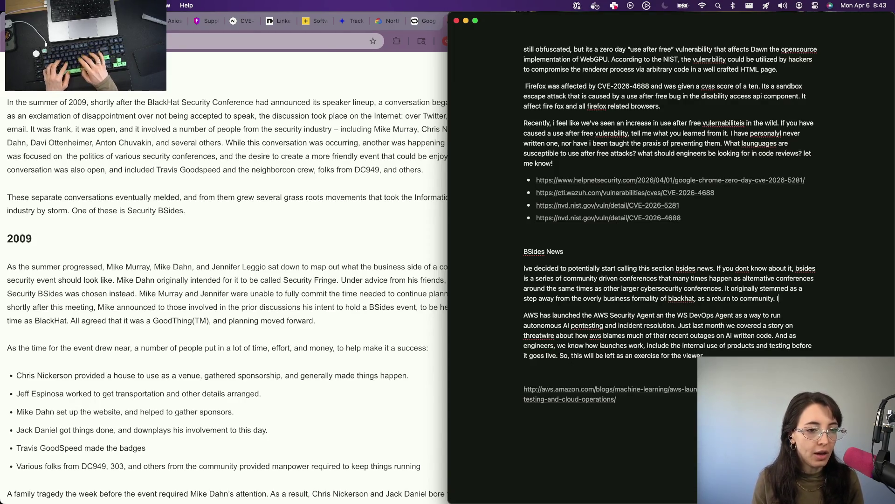
{"action": "type", "text": "nly e"}
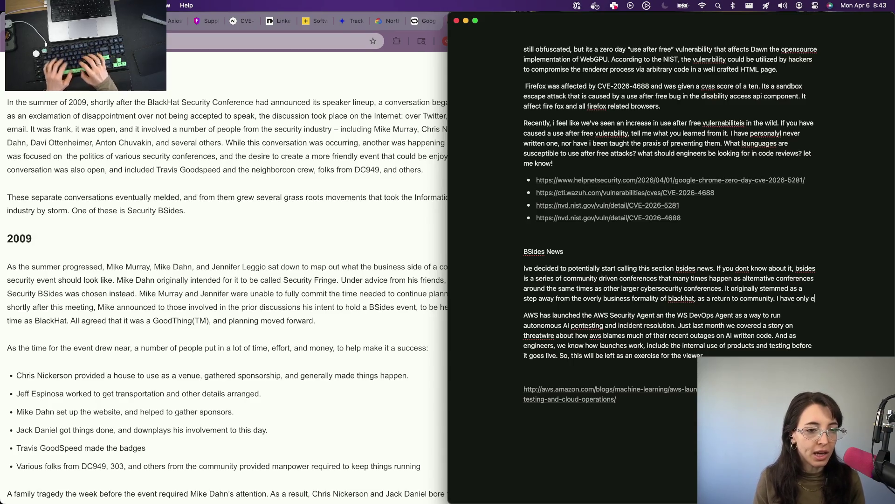
{"action": "type", "text": "ver a"}
{"action": "key", "text": "BackSpace"}
{"action": "type", "text": "sides conferences - bsides las"}
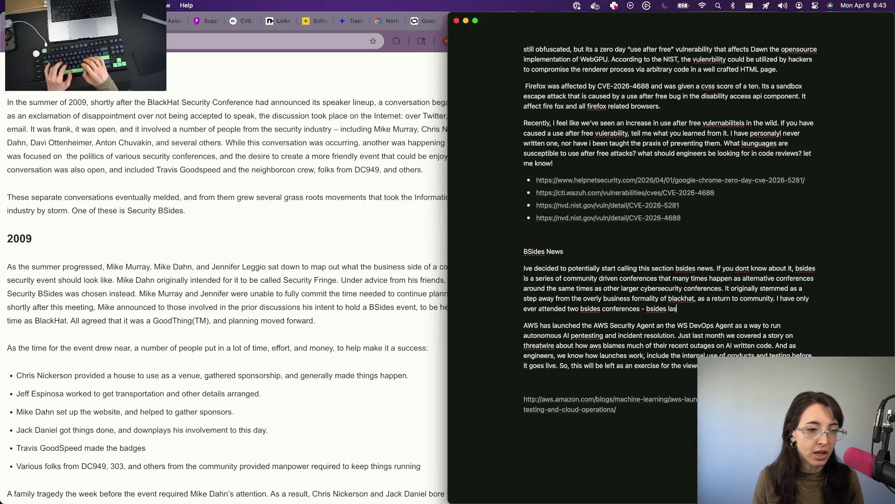
{"action": "type", "text": " vegas a"}
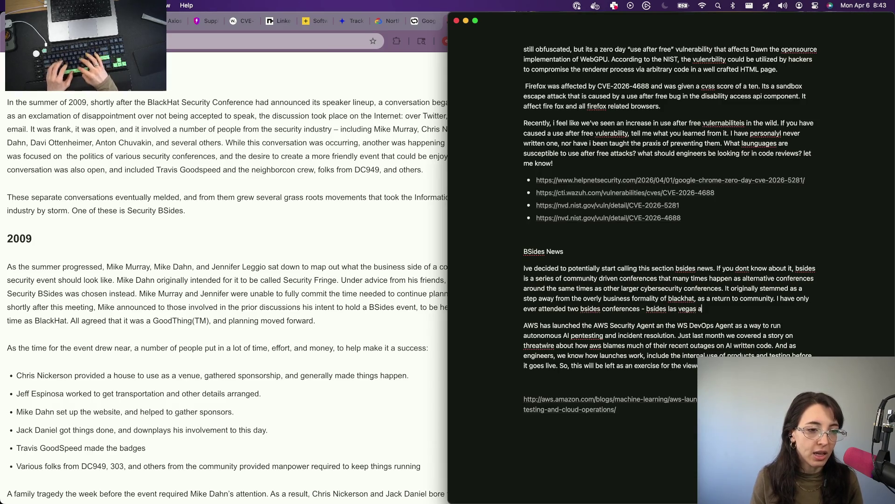
{"action": "type", "text": "si"}
{"action": "type", "text": " nyc, but i"}
{"action": "key", "text": "BackSpace"}
{"action": "type", "text": "other popular b"}
{"action": "type", "text": "sides conferences"}
{"action": "type", "text": " inc"}
{"action": "type", "text": "lude bsides F"}
{"action": "key", "text": "BackSpace"}
{"action": "type", "text": "SF (which happens around the same time"}
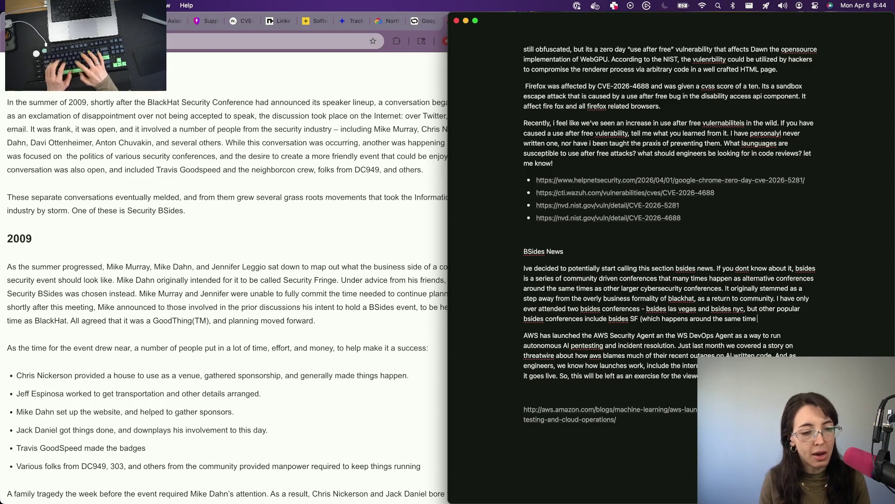
{"action": "type", "text": " as rsa conference), bsides c"}
{"action": "type", "text": "ity, and bsides au"}
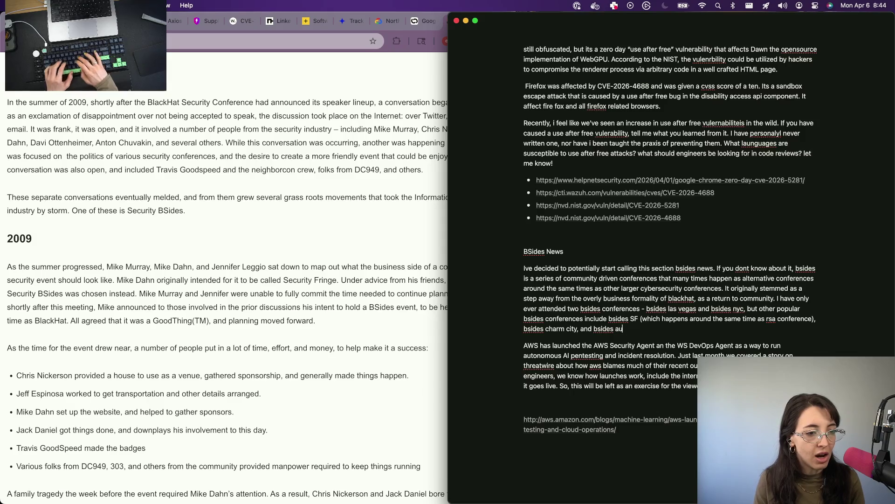
{"action": "type", "text": ". I"}
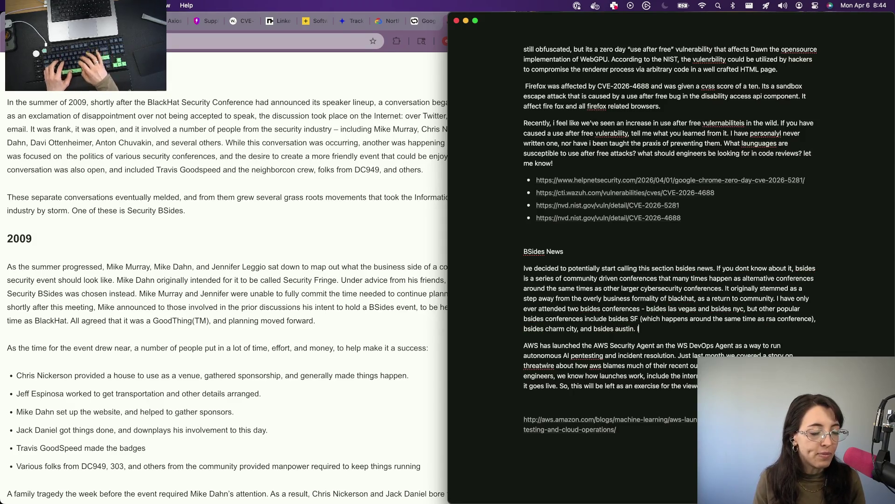
{"action": "key", "text": "BackSpace"}
{"action": "key", "text": "BackSpace"}
{"action": "key", "text": "BackSpace"}
{"action": "key", "text": "BackSpace"}
{"action": "key", "text": "BackSpace"}
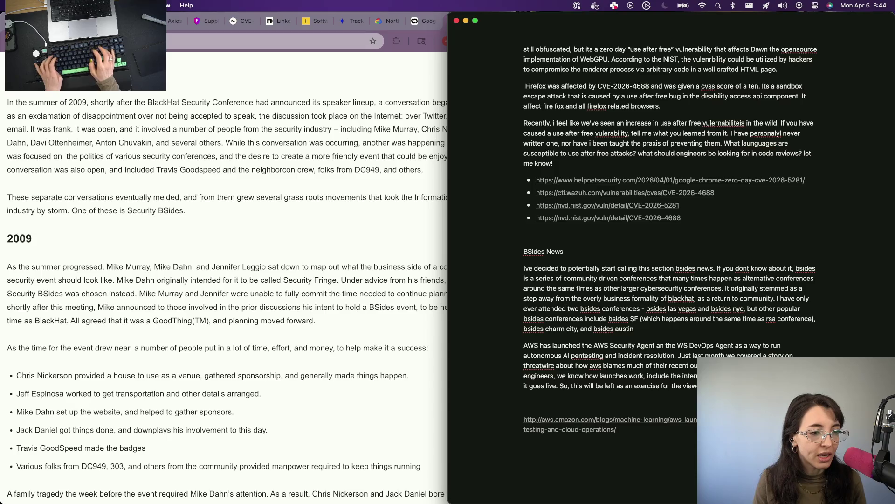
{"action": "key", "text": "BackSpace"}
{"action": "key", "text": "BackSpace"}
{"action": "key", "text": "BackSpace"}
{"action": "type", "text": "nd bs"}
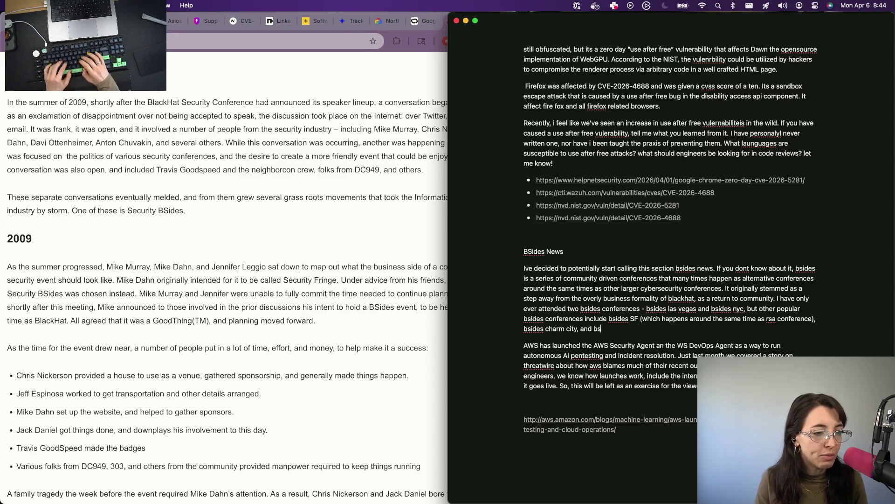
{"action": "type", "text": "p"}
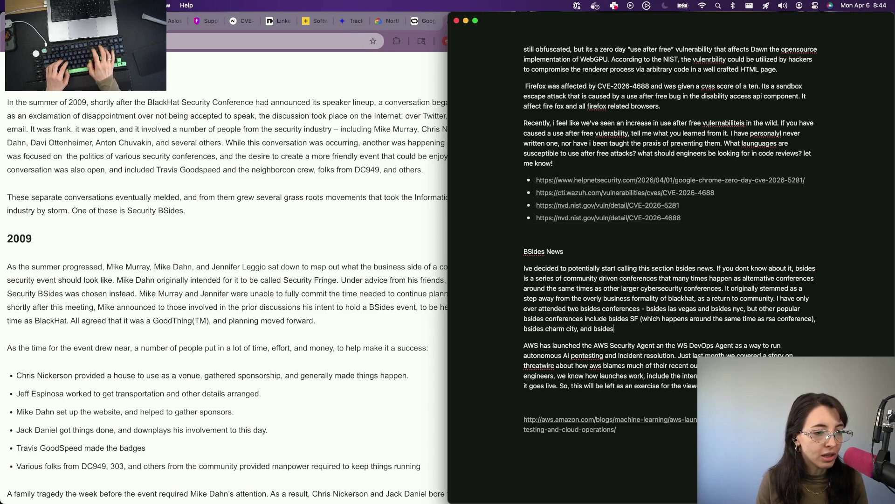
{"action": "type", "text": ". If"}
Urge viewers to check out a local BSides and note 'I linked to the global hq website in the description.'
{"action": "key", "text": "BackSpace"}
{"action": "key", "text": "BackSpace"}
{"action": "key", "text": "BackSpace"}
{"action": "type", "text": "ere way be a bsides"}
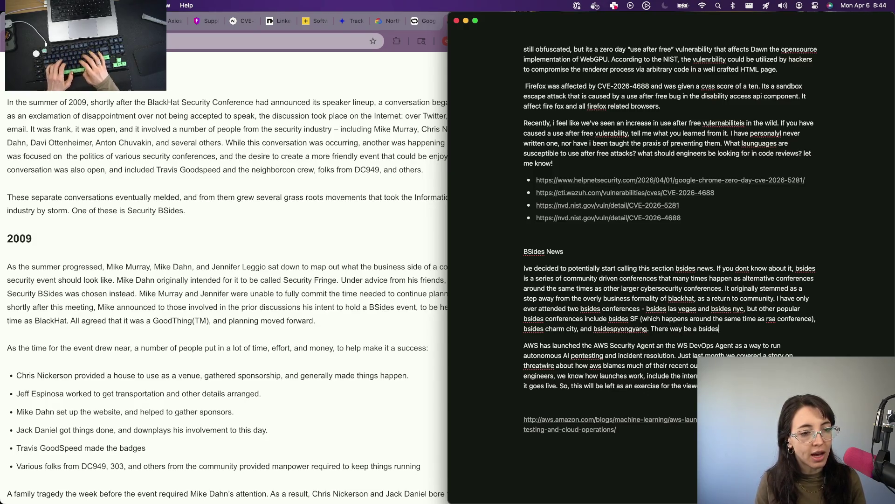
{"action": "type", "text": " in your town"}
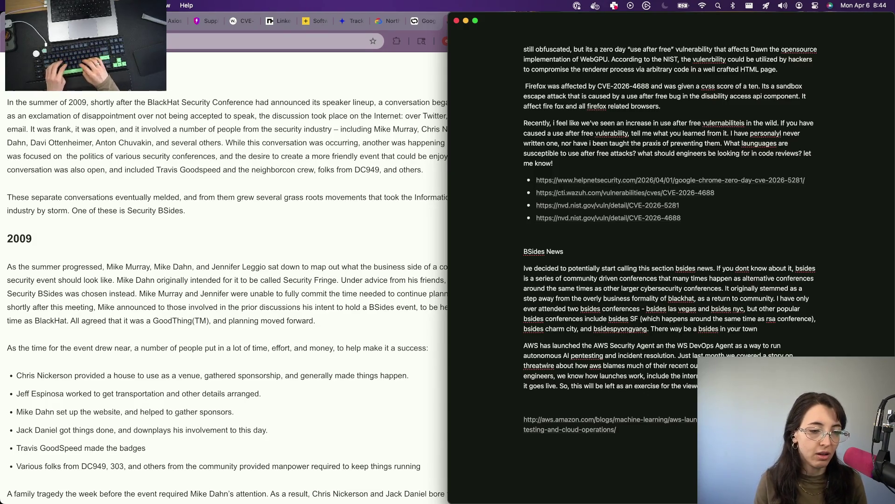
{"action": "type", "text": " or near you, so you should dfeinite"}
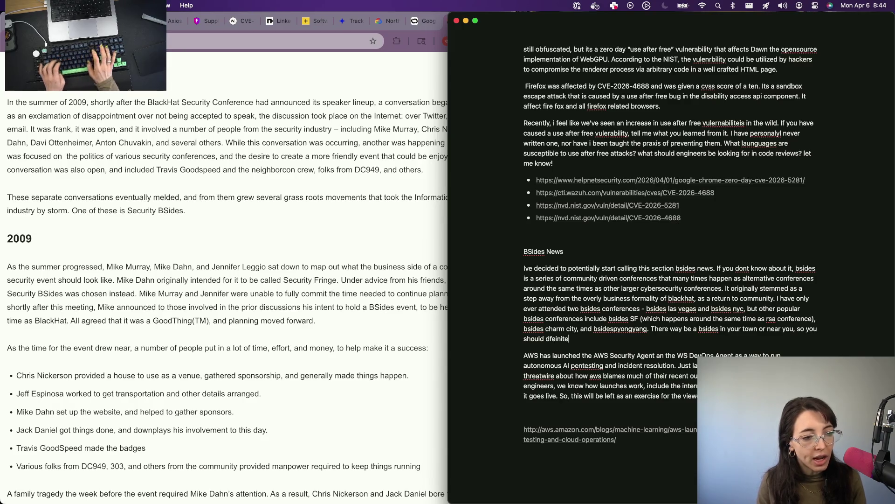
{"action": "key", "text": "alt+BackSpace"}
{"action": "type", "text": "def"}
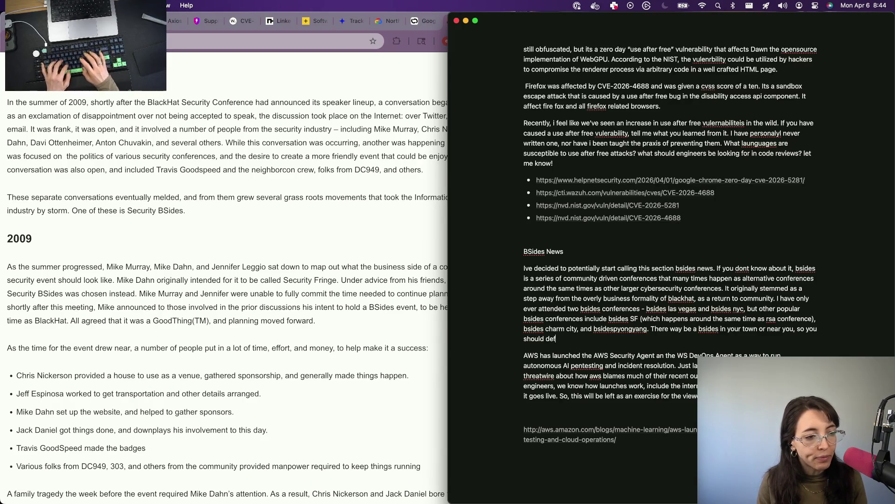
{"action": "type", "text": "y check"}
{"action": "type", "text": "t."}
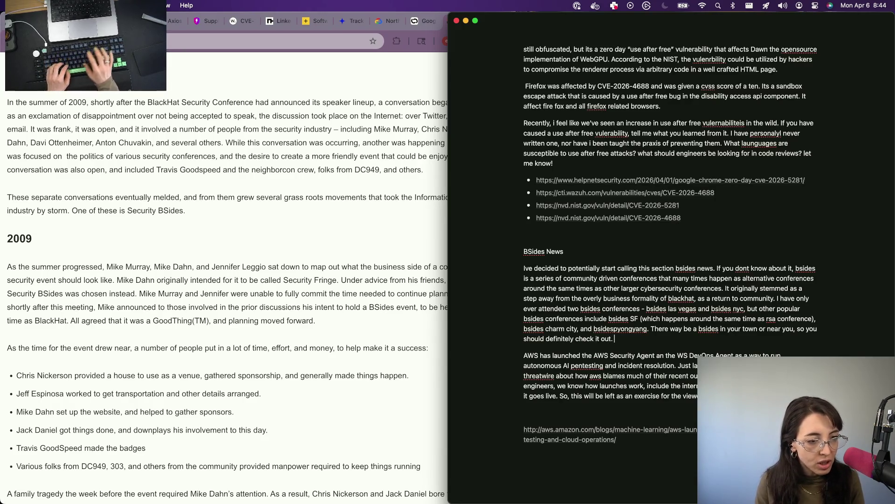
{"action": "type", "text": " I liked"}
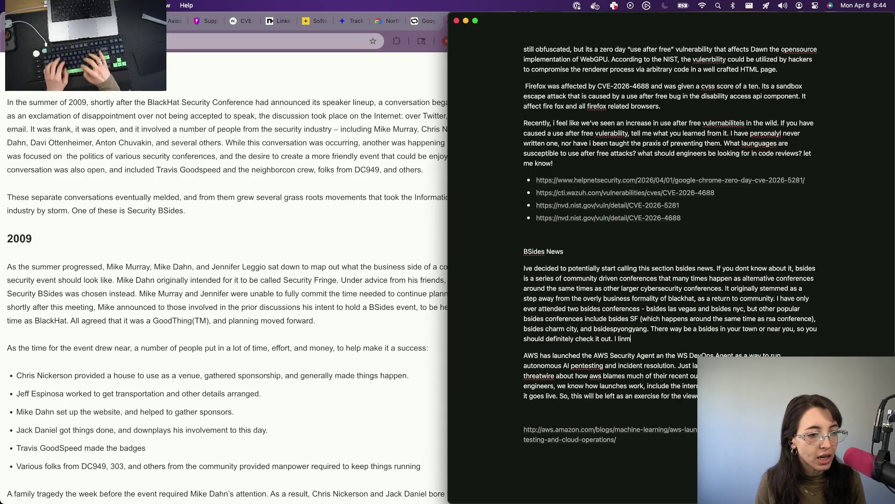
{"action": "type", "text": "nked to"}
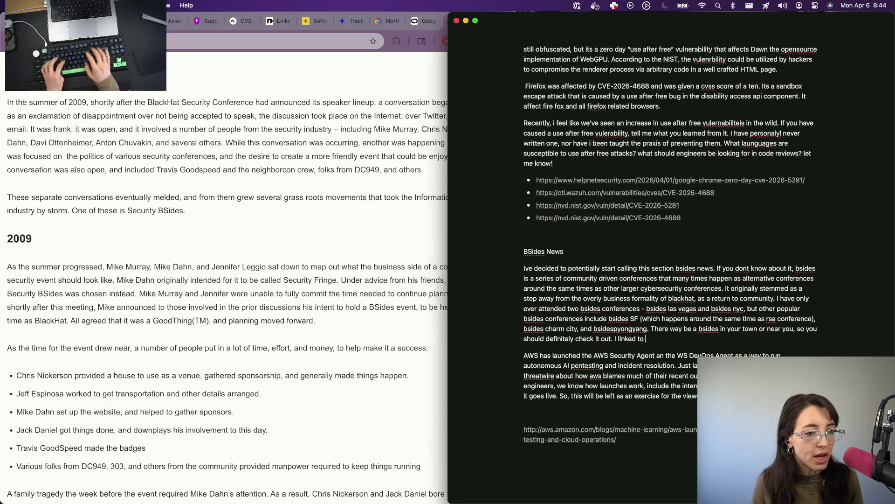
{"action": "type", "text": " web"}
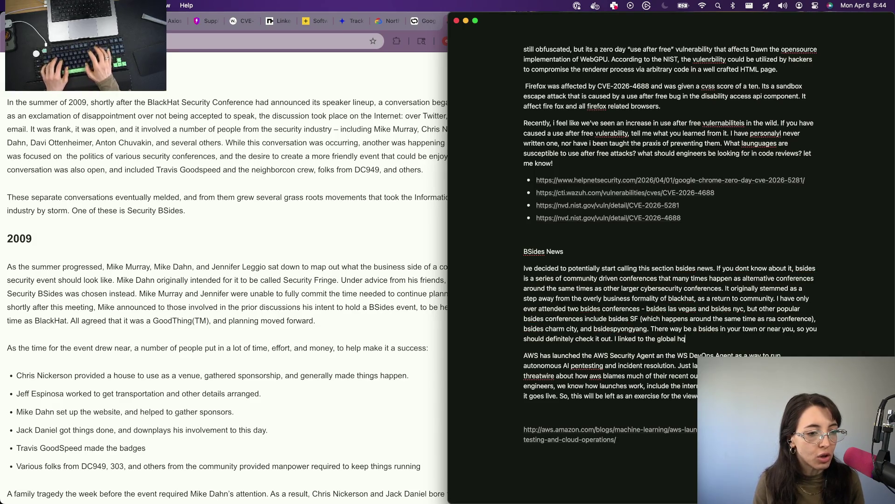
{"action": "key", "text": "BackSpace"}
{"action": "key", "text": "BackSpace"}
{"action": "type", "text": "hje"}
{"action": "type", "text": "e description."}
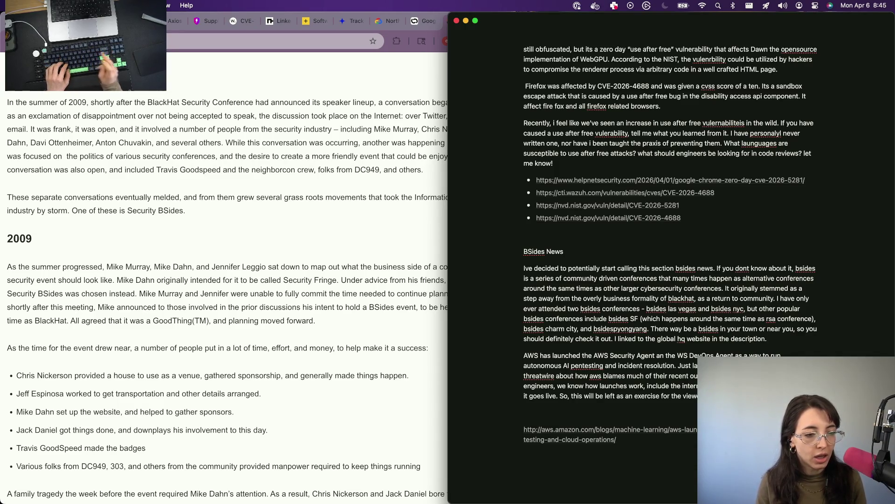
{"action": "left_click", "coordinate": [413, 104]}
{"action": "left_click", "coordinate": [298, 44]}
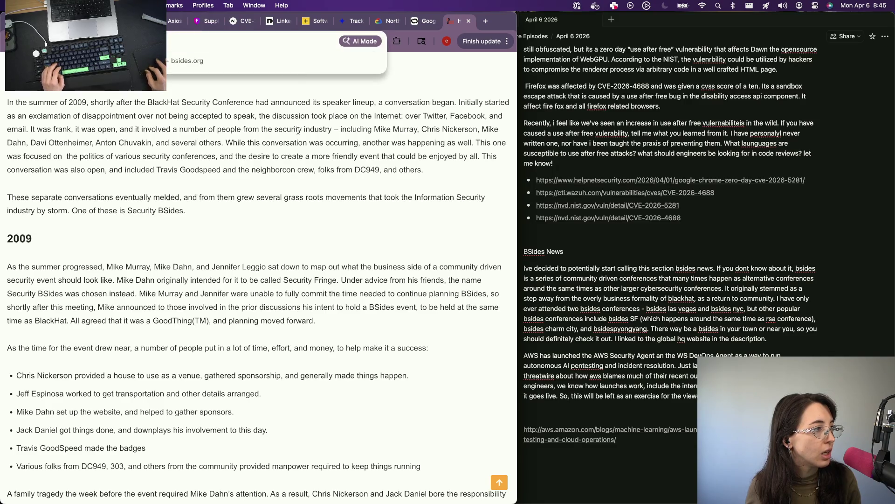
{"action": "scroll", "coordinate": [563, 396], "scroll_direction": "down", "scroll_amount": 2}
{"action": "scroll", "coordinate": [563, 396], "scroll_direction": "down", "scroll_amount": 3}
{"action": "left_click", "coordinate": [563, 395]}
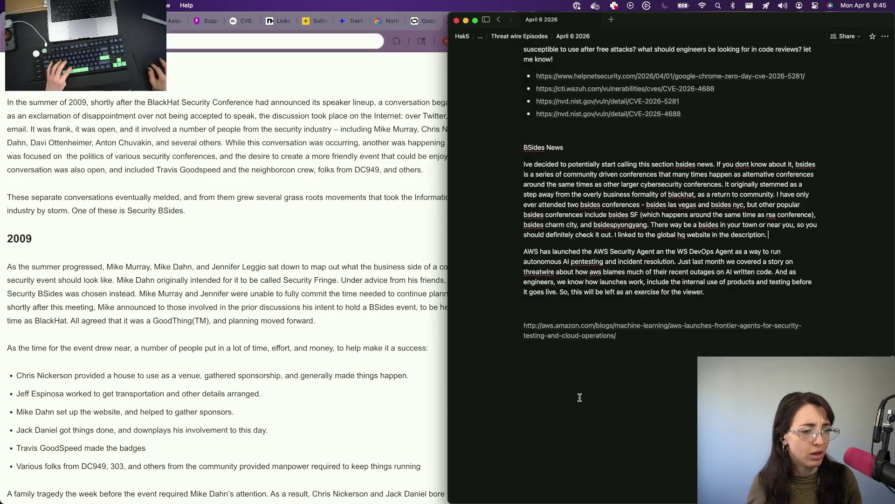
{"action": "type", "text": "https://bsides.org/history"}
{"action": "key", "text": "Escape"}
{"action": "key", "text": "BackSpace"}
{"action": "key", "text": "BackSpace"}
{"action": "key", "text": "BackSpace"}
{"action": "key", "text": "BackSpace"}
{"action": "key", "text": "BackSpace"}
{"action": "key", "text": "BackSpace"}
{"action": "key", "text": "BackSpace"}
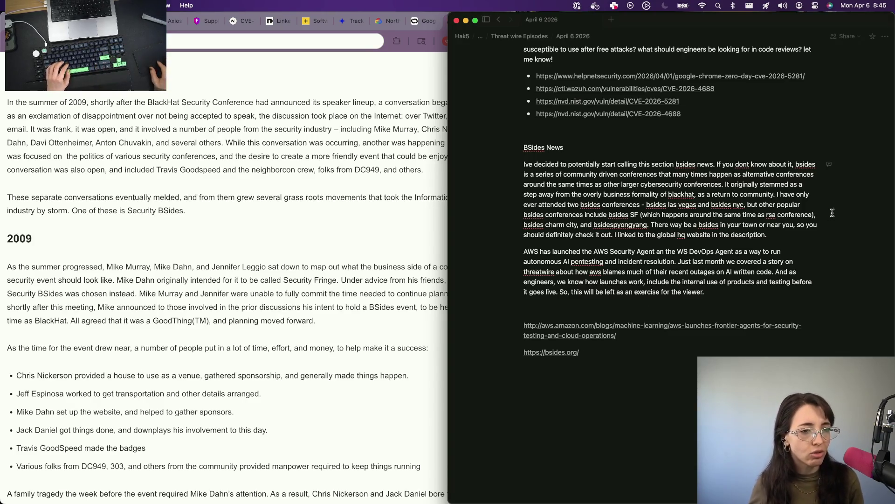
{"action": "left_click", "coordinate": [769, 235]}
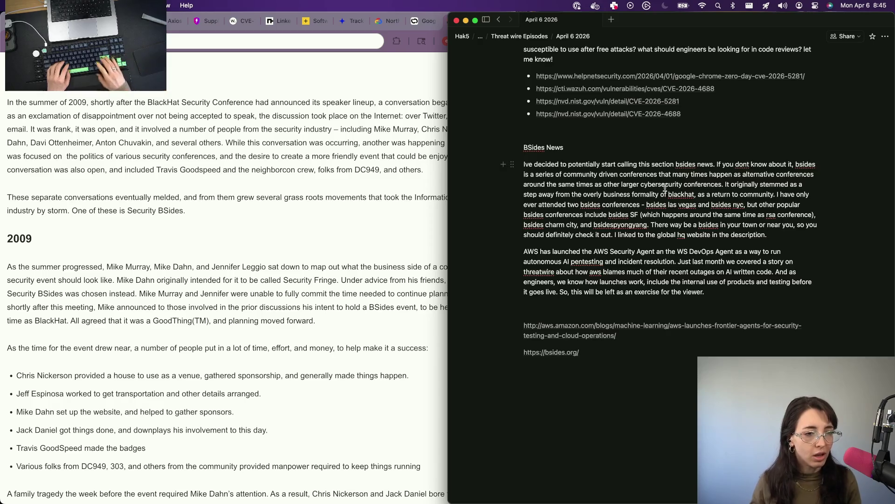
Add 'But this is your weekly take of bsides news:' after the BSides paragraph and an empty line after the AWS paragraph
{"action": "key", "text": "Return"}
{"action": "key", "text": "Return"}
{"action": "type", "text": "But this "}
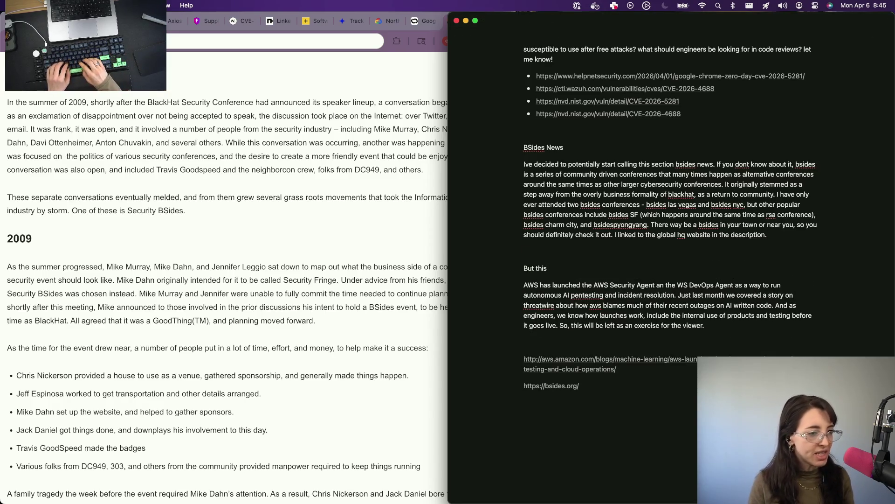
{"action": "type", "text": "is bsides"}
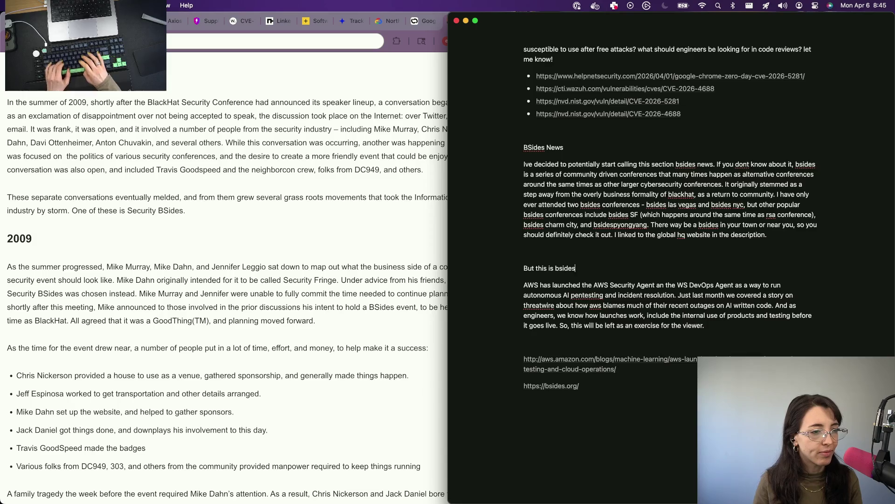
{"action": "key", "text": "BackSpace"}
{"action": "key", "text": "BackSpace"}
{"action": "key", "text": "BackSpace"}
{"action": "type", "text": "your weekly"}
{"action": "key", "text": "BackSpace"}
{"action": "type", "text": "ides news."}
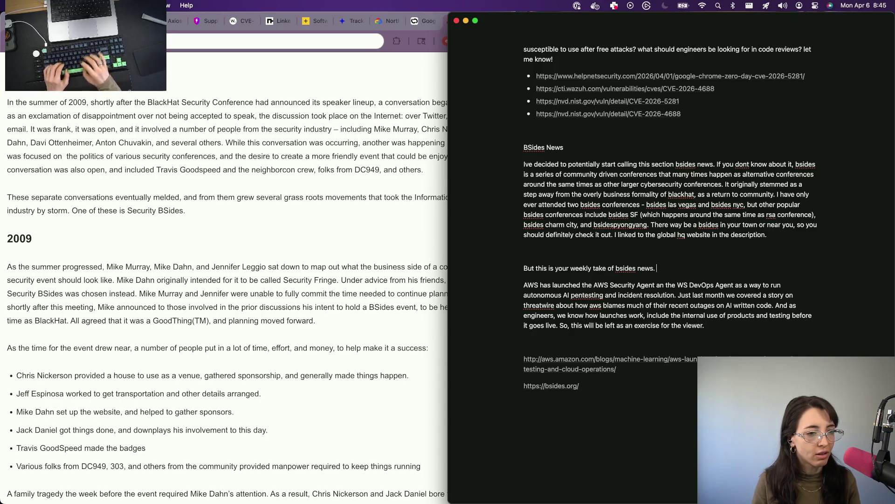
{"action": "key", "text": "Up"}
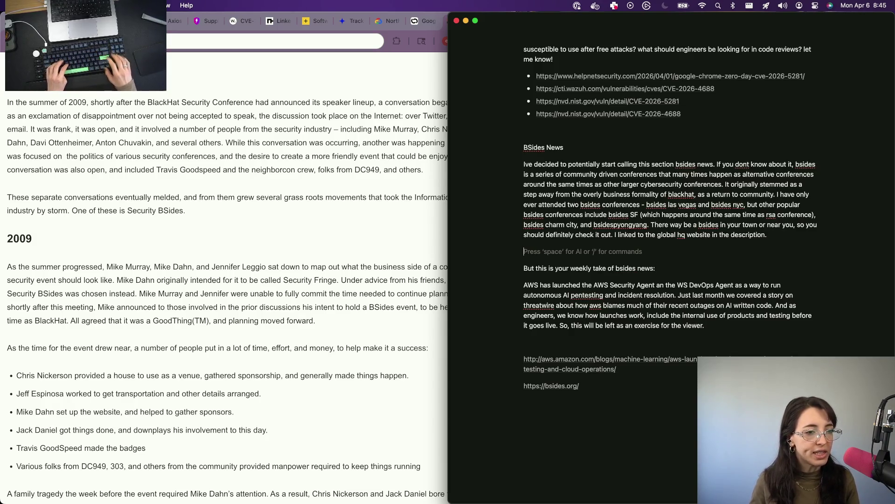
{"action": "key", "text": "BackSpace"}
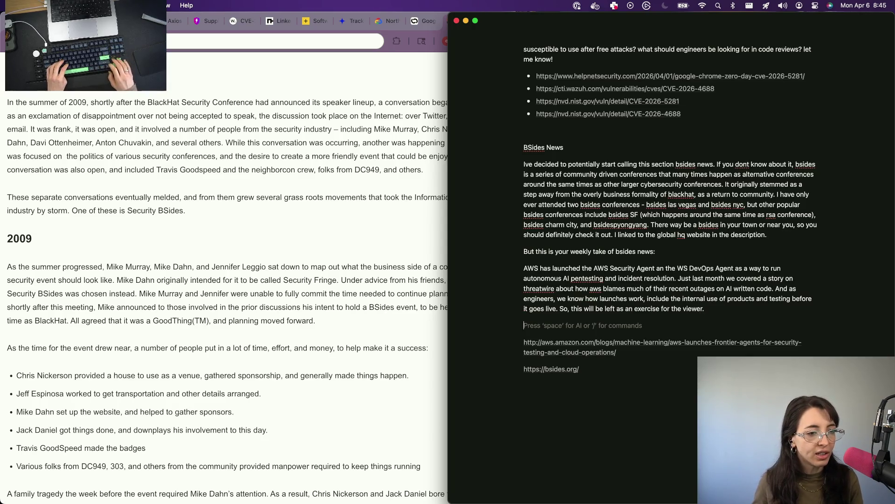
{"action": "key", "text": "Return"}
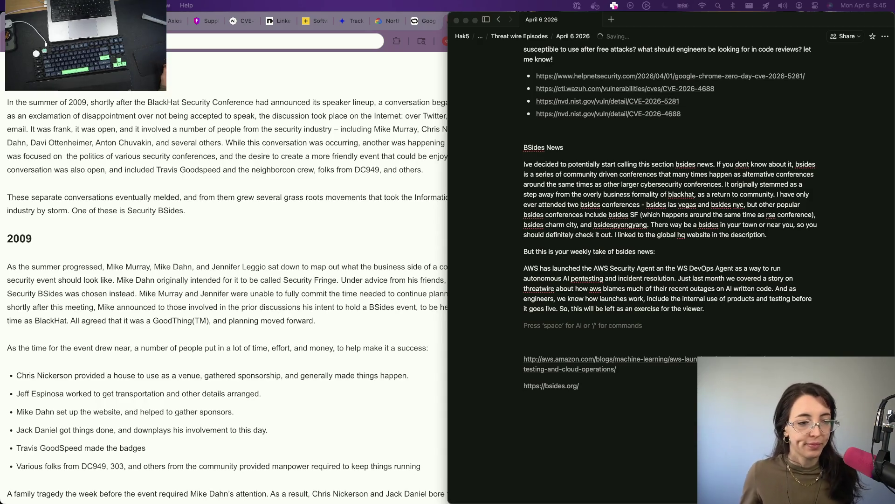
{"action": "scroll", "coordinate": [623, 277], "scroll_direction": "up", "scroll_amount": 1}
{"action": "scroll", "coordinate": [638, 243], "scroll_direction": "up", "scroll_amount": 10}
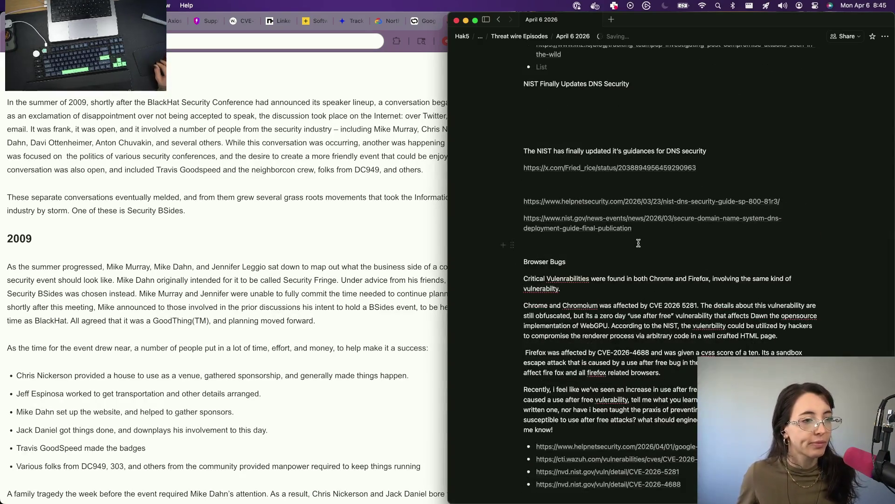
{"action": "scroll", "coordinate": [638, 243], "scroll_direction": "down", "scroll_amount": 4}
{"action": "scroll", "coordinate": [638, 243], "scroll_direction": "down", "scroll_amount": 3}
{"action": "scroll", "coordinate": [638, 243], "scroll_direction": "down", "scroll_amount": 3}
Write 'POpular hosting platform Railway' below the AWS paragraph with Railway's blog open for reference
{"action": "key", "text": "super+Tab"}
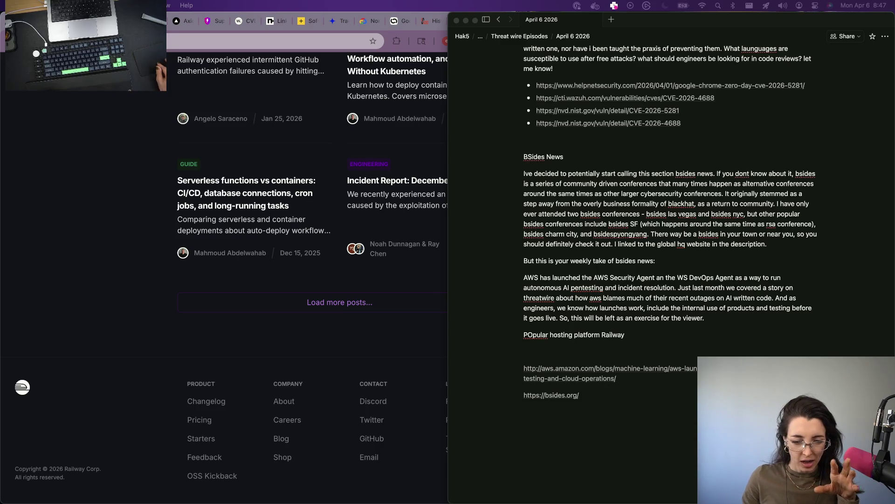
{"action": "left_click", "coordinate": [380, 317]}
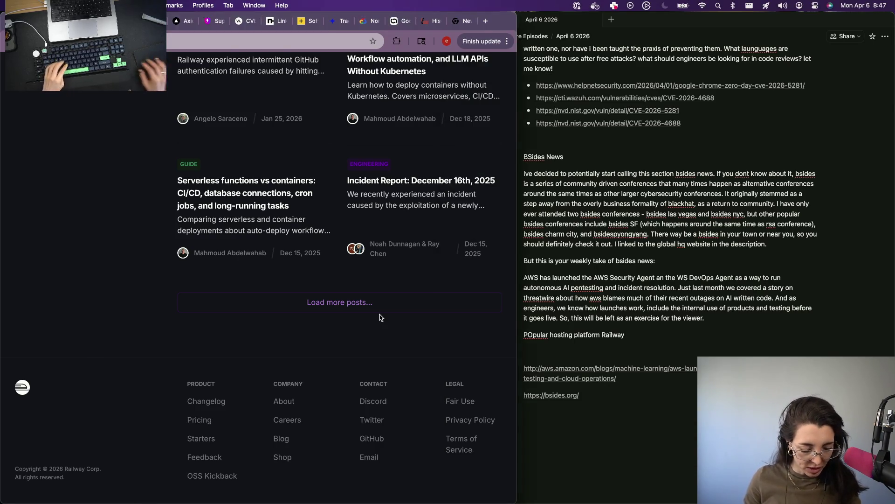
Look up thesaurus synonyms for 'divulged' in a new Google tab, then continue the Railway sentence with 'disclosed'
{"action": "key", "text": "super+t"}
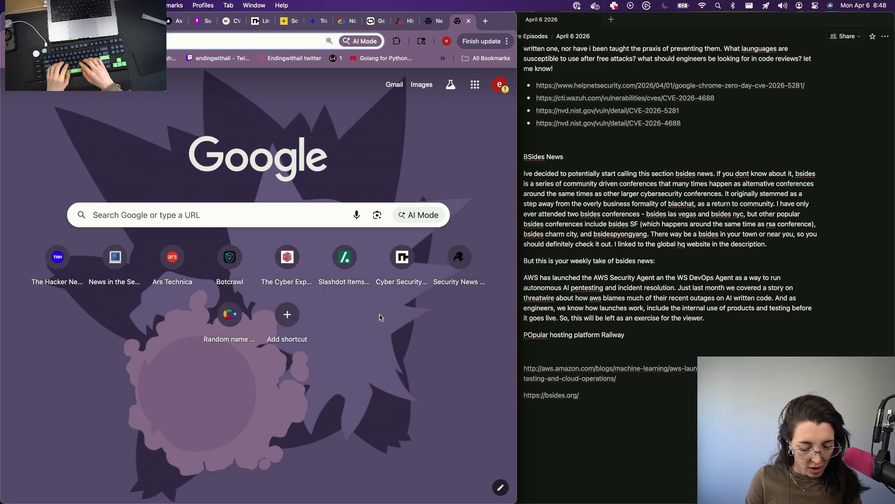
{"action": "type", "text": "thesaur"}
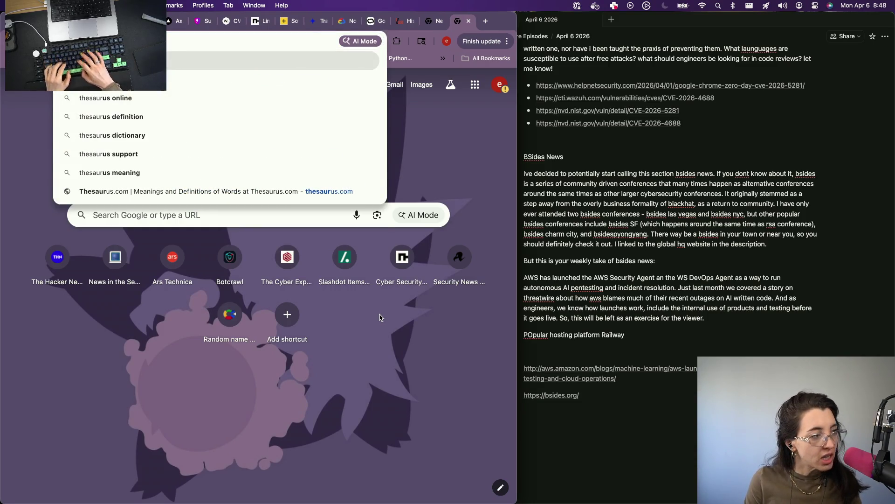
{"action": "type", "text": "us di"}
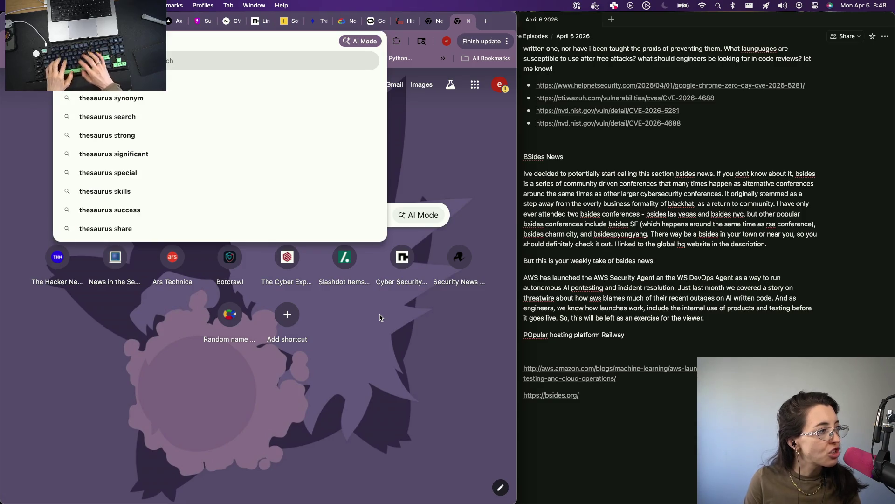
{"action": "type", "text": "vulged"}
{"action": "key", "text": "Return"}
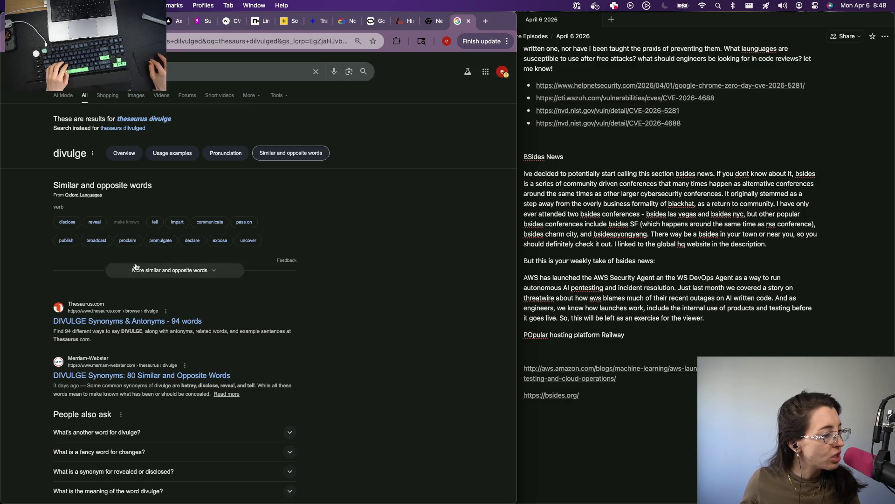
{"action": "key", "text": "super+Tab"}
{"action": "type", "text": "disc"}
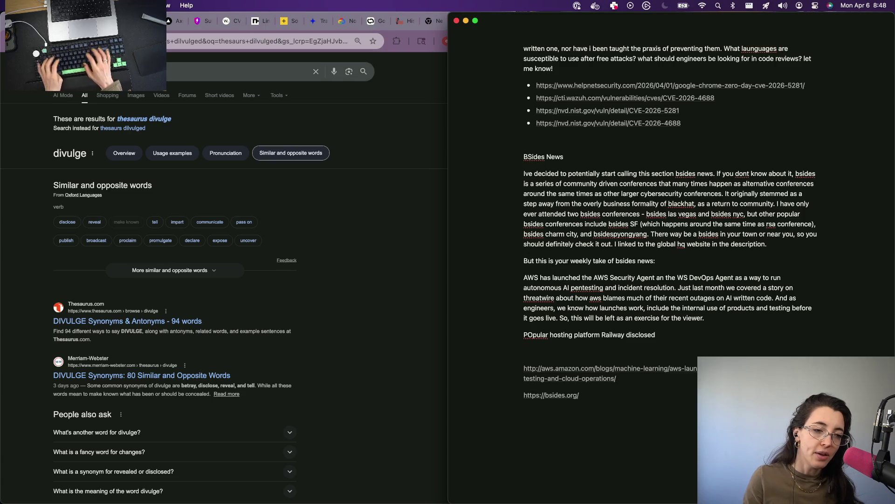
Clean up the Railway sentence so it reads 'disclosed a major misconfiguration of their'
{"action": "key", "text": "BackSpace"}
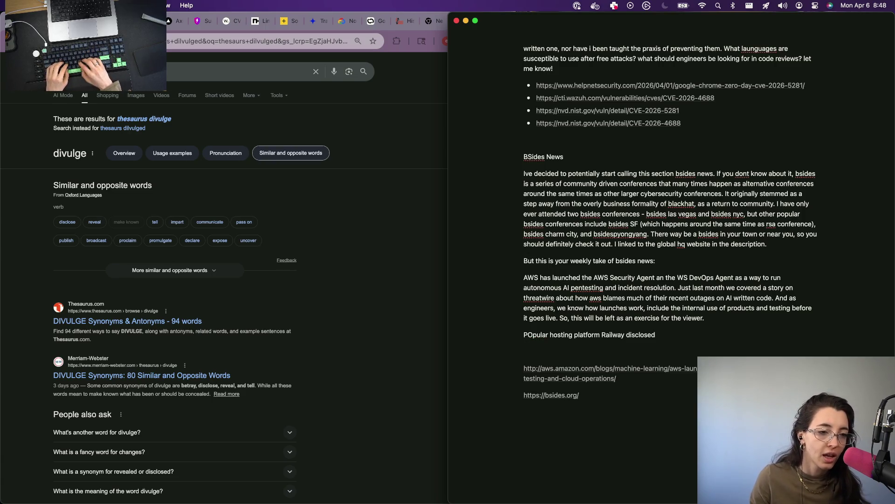
{"action": "key", "text": "BackSpace"}
{"action": "type", "text": "that they "}
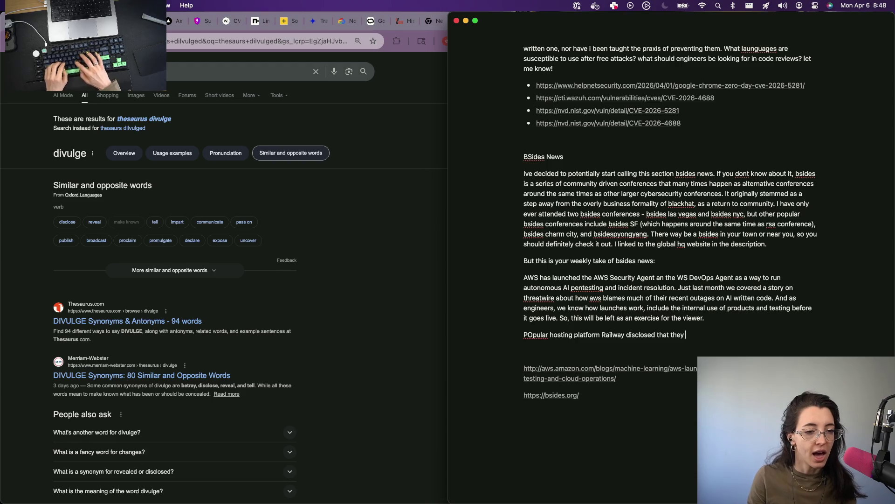
{"action": "type", "text": "had a major misconfus"}
{"action": "key", "text": "BackSpace"}
{"action": "key", "text": "BackSpace"}
{"action": "key", "text": "BackSpace"}
{"action": "type", "text": "onfiguration of their"}
Close the thesaurus tab, keep Railway's incident report open, and finish the sentence with 'CDN'
{"action": "left_click", "coordinate": [251, 296]}
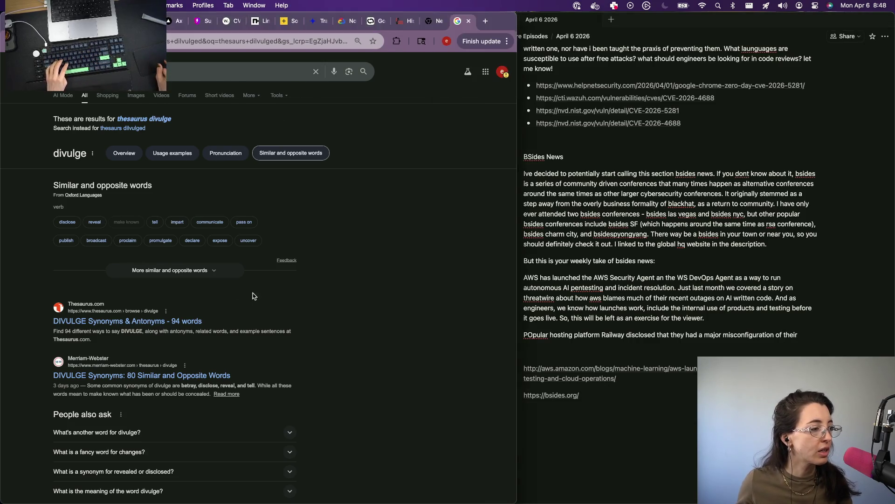
{"action": "key", "text": "super+w"}
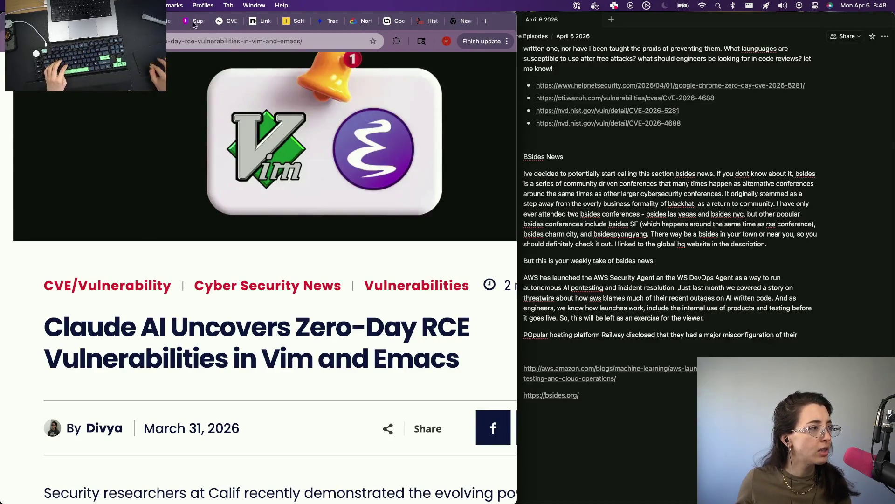
{"action": "key", "text": "super+w"}
{"action": "scroll", "coordinate": [294, 334], "scroll_direction": "down", "scroll_amount": 5}
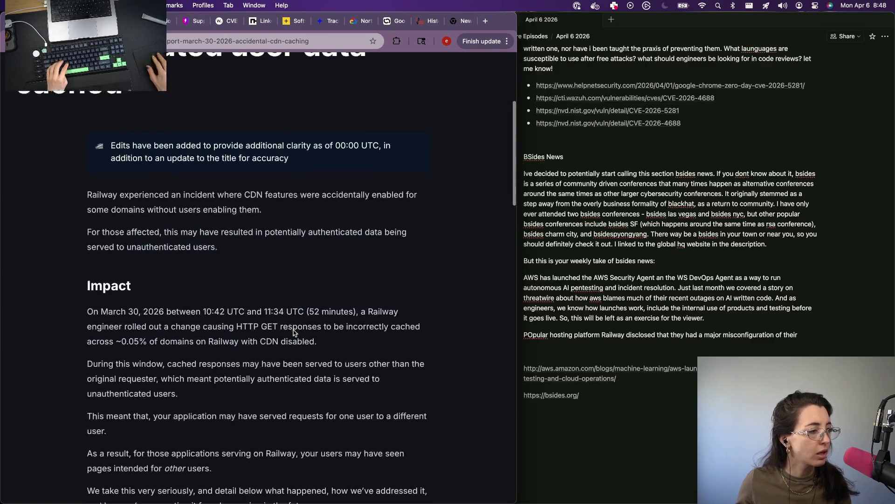
{"action": "key", "text": "super+Tab"}
{"action": "type", "text": "CNS"}
{"action": "key", "text": "BackSpace"}
{"action": "type", "text": "DDN t"}
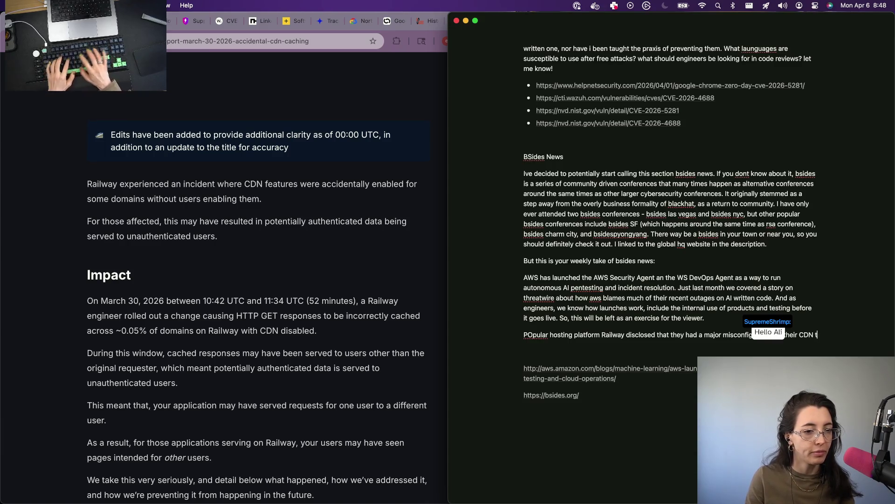
{"action": "type", "text": "hat "}
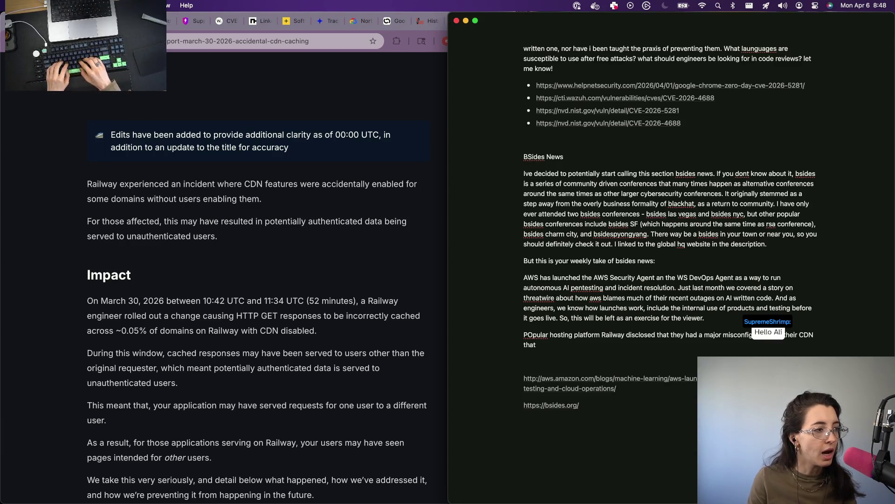
{"action": "type", "text": "aused"}
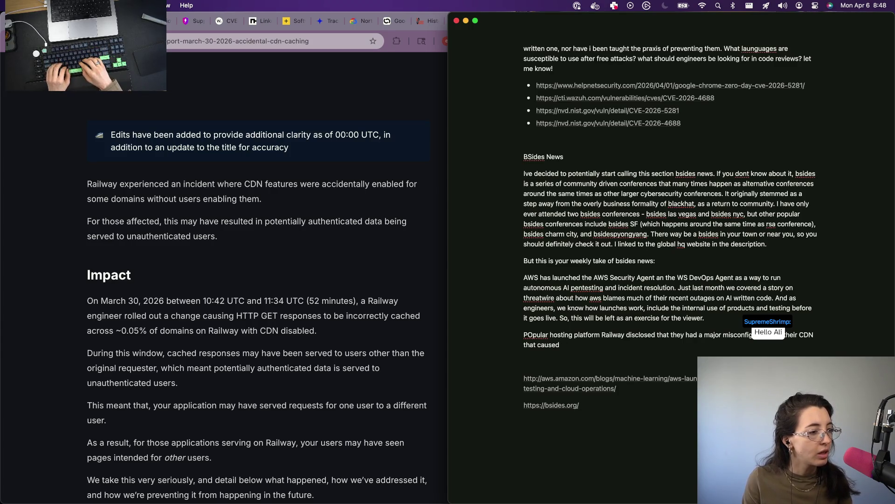
{"action": "type", "text": " inc"}
{"action": "type", "text": "ec"}
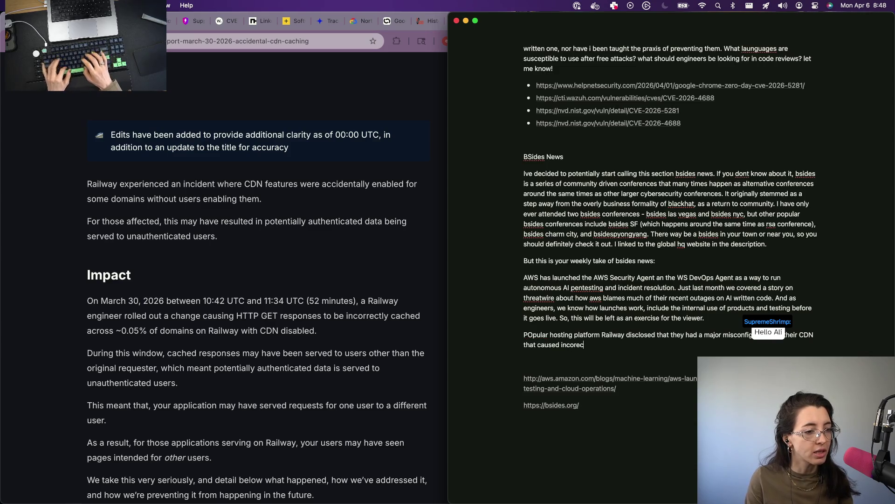
{"action": "type", "text": "ect caching of"}
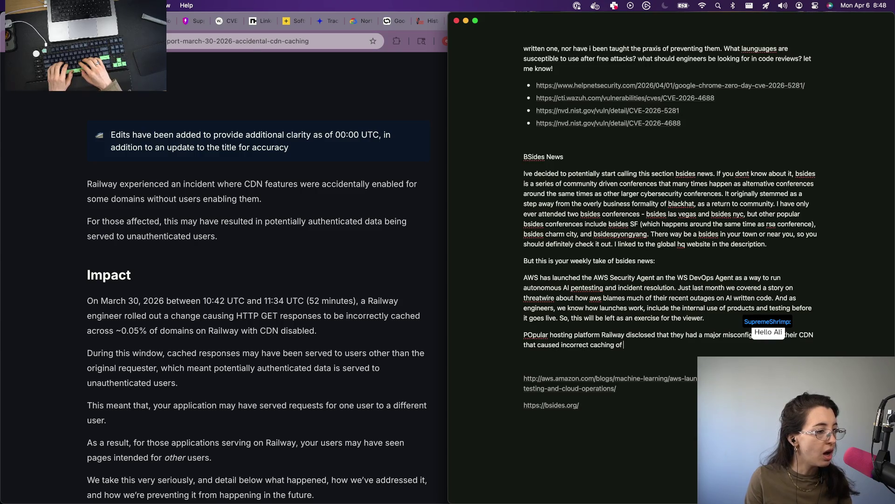
Write that the CDN error caused incorrect caching across hosted pages, fixing typos along the way
{"action": "key", "text": "BackSpace"}
{"action": "key", "text": "BackSpace"}
{"action": "type", "text": "ata a"}
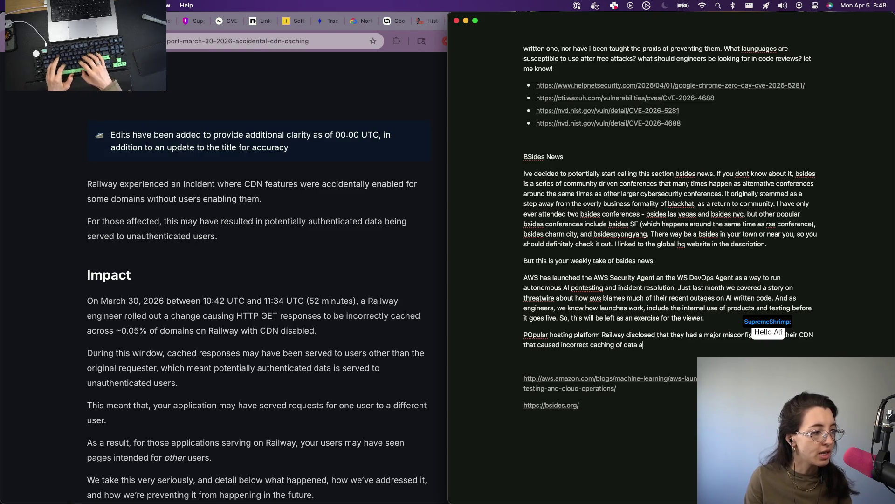
{"action": "type", "text": "cross ther"}
{"action": "key", "text": "BackSpace"}
{"action": "key", "text": "BackSpace"}
{"action": "key", "text": "BackSpace"}
{"action": "type", "text": "hosted pages. T"}
{"action": "type", "text": "h"}
{"action": "key", "text": "BackSpace"}
{"action": "key", "text": "BackSpace"}
{"action": "key", "text": "BackSpace"}
{"action": "type", "text": "bel"}
{"action": "key", "text": "alt+BackSpace"}
{"action": "key", "text": "alt+BackSpace"}
{"action": "key", "text": "alt+BackSpace"}
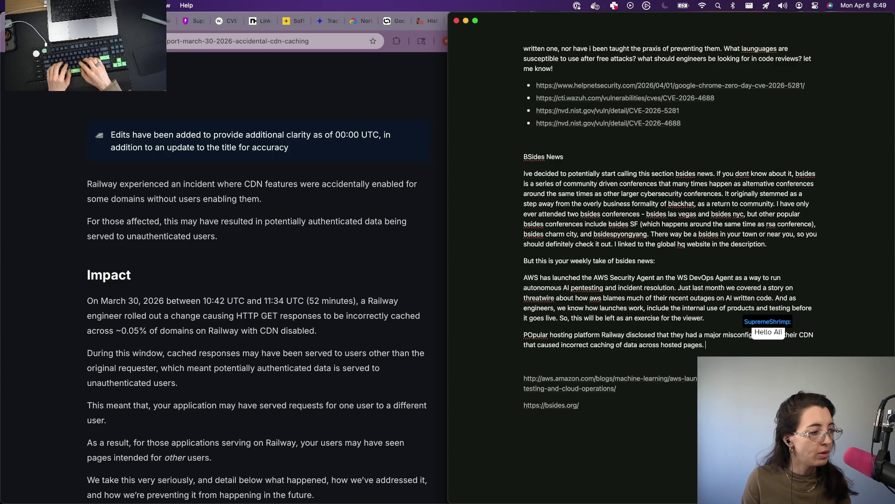
{"action": "type", "text": "chesd"}
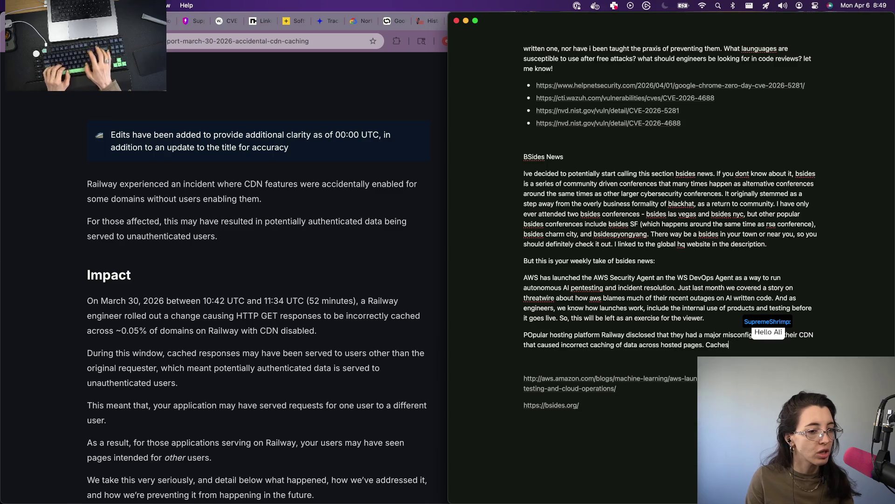
{"action": "key", "text": "alt+BackSpace"}
{"action": "key", "text": "alt+BackSpace"}
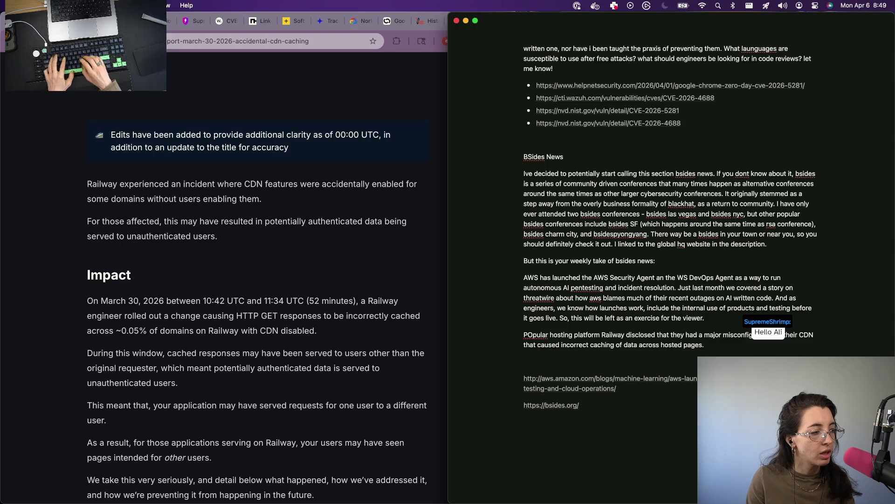
{"action": "type", "text": "They beleive that 0.05 % of their"}
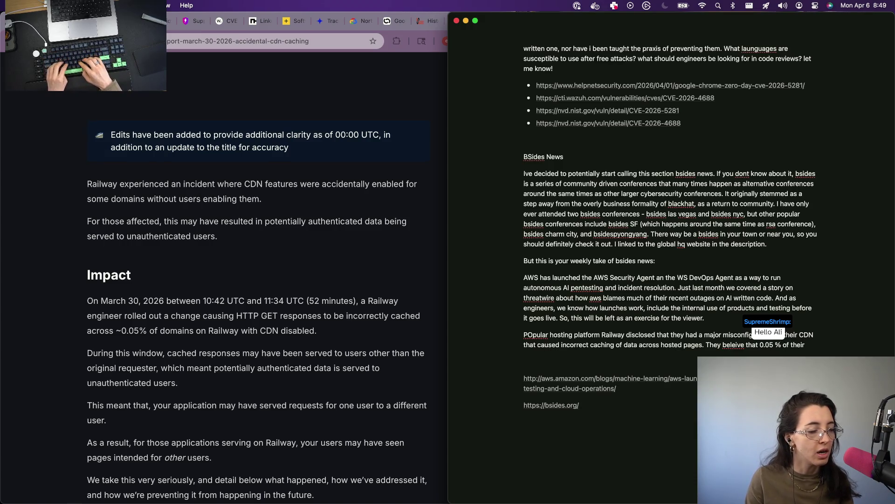
{"action": "type", "text": "omains"}
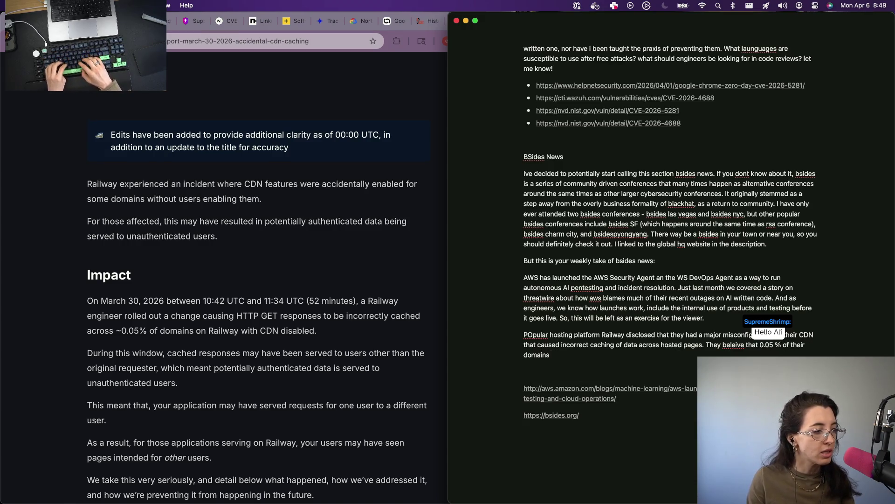
Add that about 0.05% of the domains they host were affected, reworking the phrasing
{"action": "key", "text": "alt+BackSpace"}
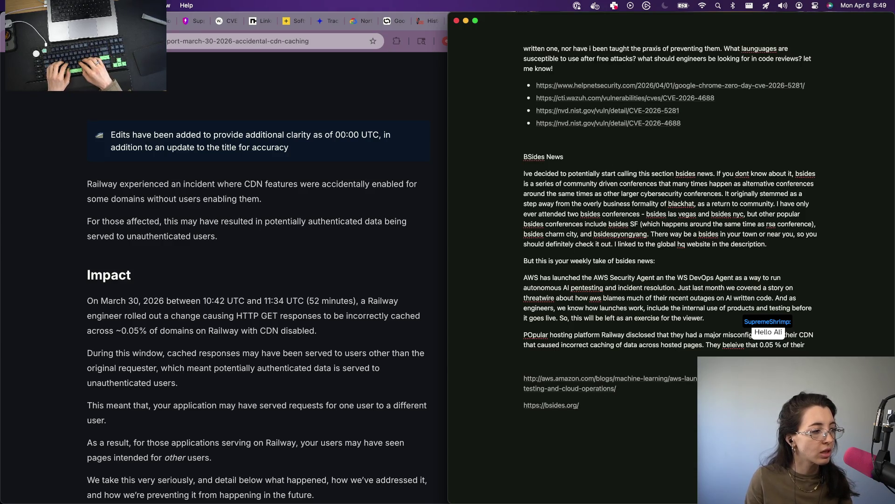
{"action": "type", "text": "domains hosted"}
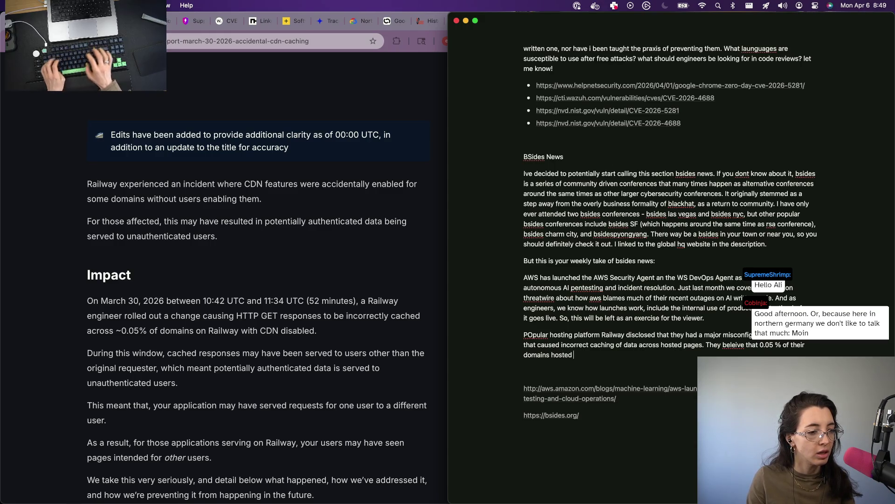
{"action": "key", "text": "alt+BackSpace"}
{"action": "type", "text": "they host were a"}
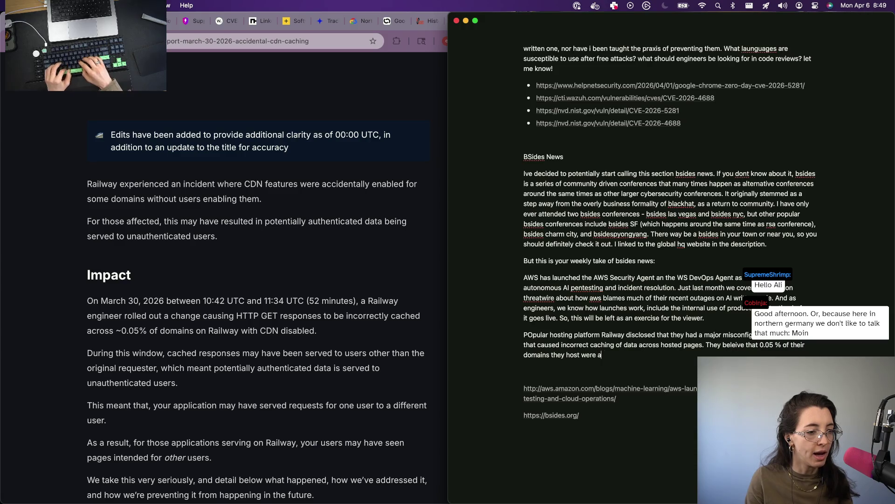
{"action": "key", "text": "BackSpace"}
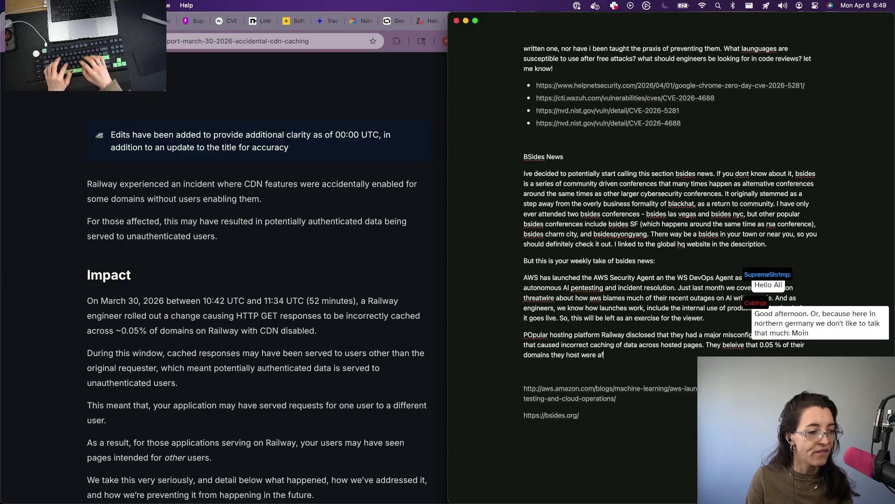
{"action": "type", "text": "ted by incorrect cachin"}
{"action": "key", "text": "alt+BackSpace"}
{"action": "key", "text": "alt+BackSpace"}
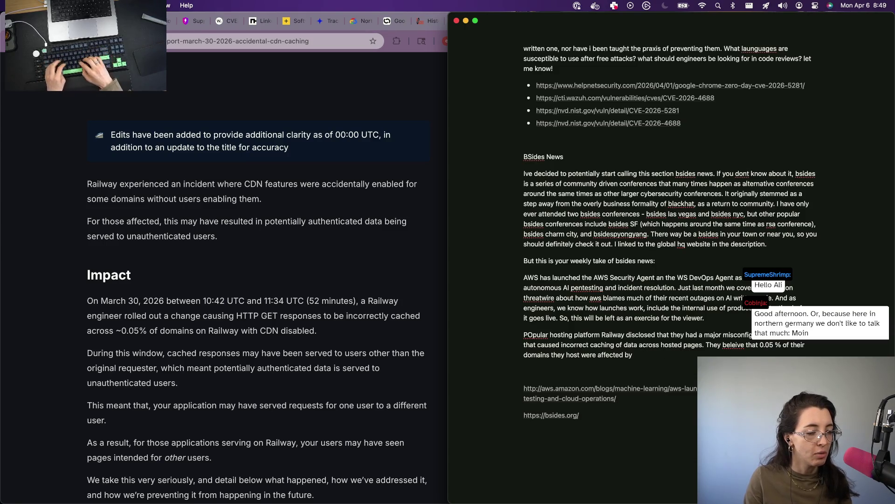
{"action": "key", "text": "BackSpace"}
{"action": "type", "text": "incorrect cah"}
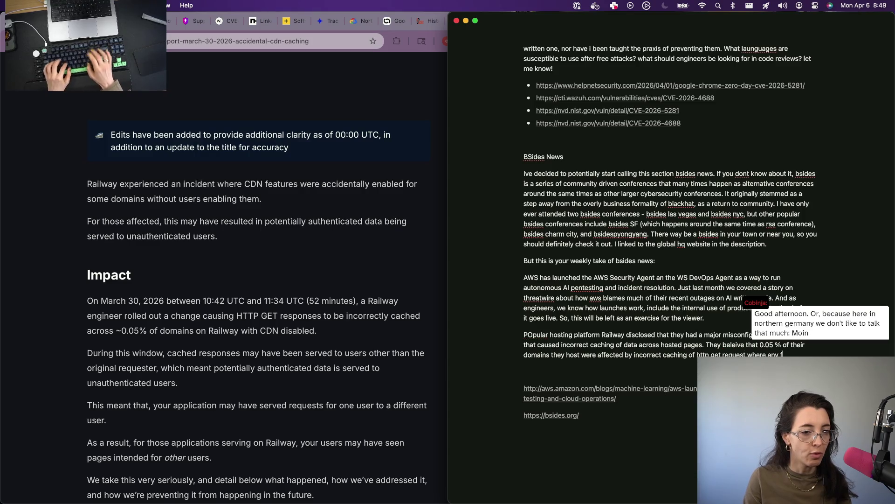
{"action": "type", "text": "ching was disabled by users. They believe some of thes"}
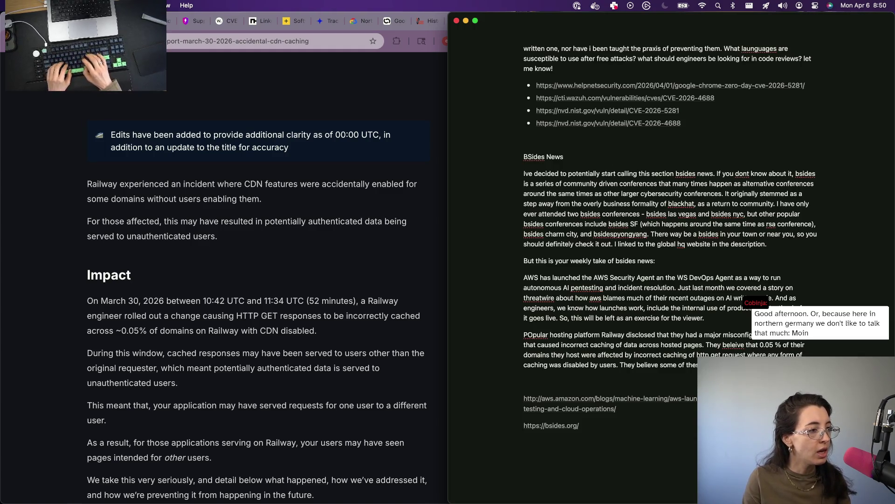
{"action": "type", "text": "potential authent"}
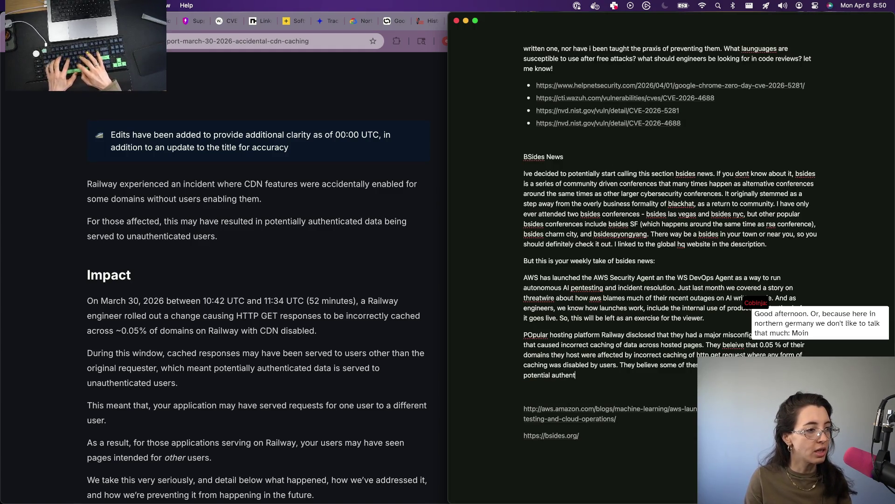
Write about caching of HTTP GET requests where users disabled caching, correcting 'potential' to 'potentially'
{"action": "key", "text": "BackSpace"}
{"action": "key", "text": "BackSpace"}
{"action": "key", "text": "BackSpace"}
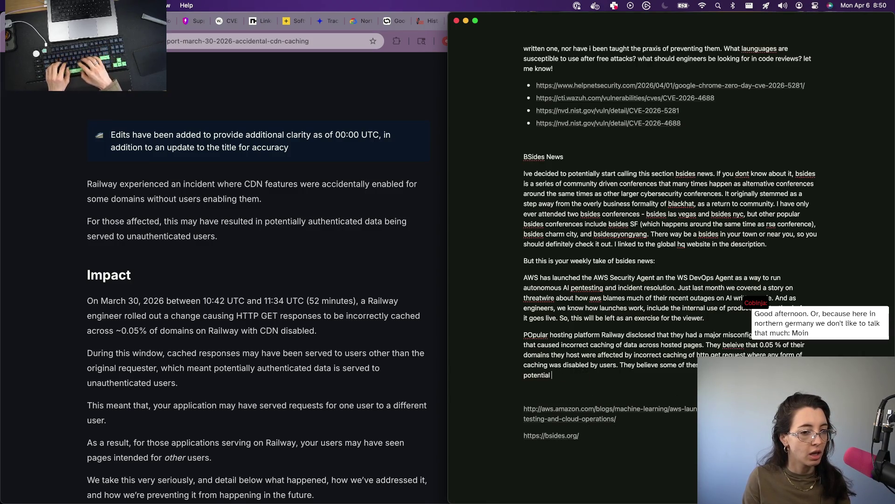
{"action": "key", "text": "BackSpace"}
{"action": "key", "text": "BackSpace"}
{"action": "type", "text": "ly"}
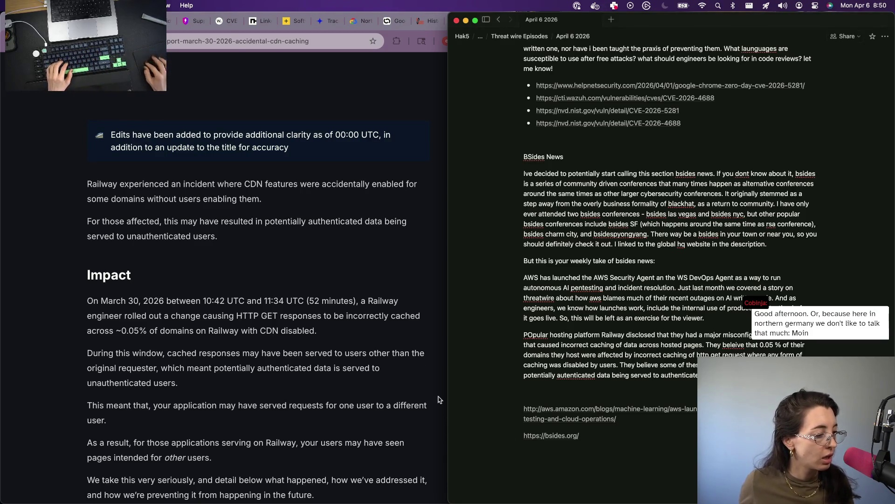
{"action": "scroll", "coordinate": [290, 383], "scroll_direction": "down", "scroll_amount": 3}
{"action": "scroll", "coordinate": [290, 383], "scroll_direction": "down", "scroll_amount": 3}
{"action": "scroll", "coordinate": [290, 383], "scroll_direction": "down", "scroll_amount": 4}
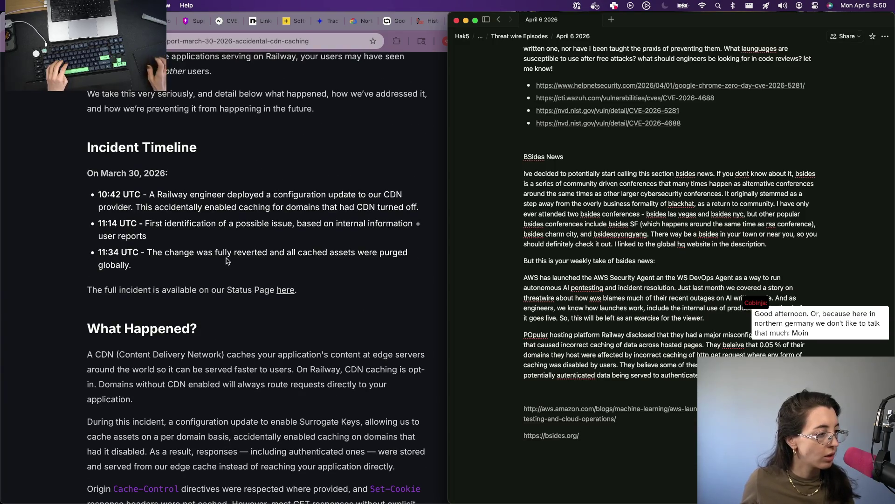
{"action": "scroll", "coordinate": [227, 260], "scroll_direction": "down", "scroll_amount": 1}
{"action": "scroll", "coordinate": [227, 260], "scroll_direction": "down", "scroll_amount": 1}
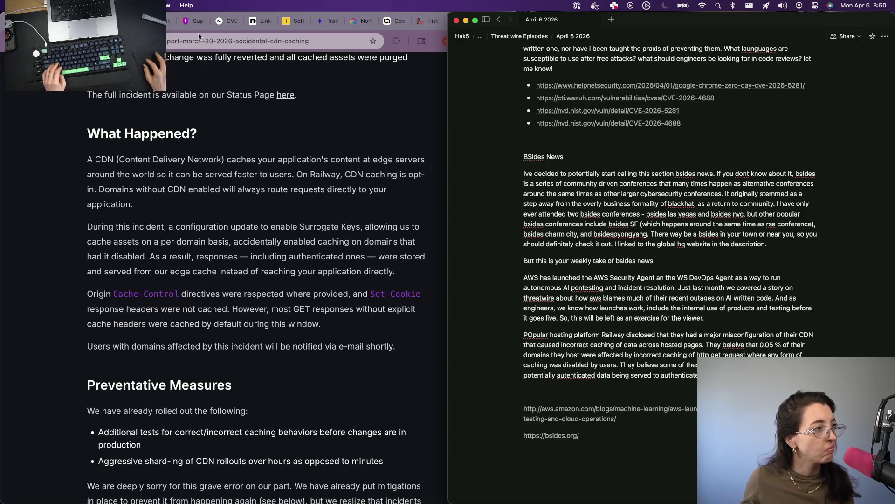
Copy the Railway incident report URL from Chrome and paste it at the bottom of the notes
{"action": "left_click", "coordinate": [188, 43]}
{"action": "key", "text": "super+a"}
{"action": "key", "text": "super+c"}
{"action": "key", "text": "super+Tab"}
{"action": "key", "text": "super+v"}
Move the bsides.org link line up above the AWS link
{"action": "left_click_drag", "start_coordinate": [523, 435], "coordinate": [599, 435]}
{"action": "key", "text": "BackSpace"}
{"action": "key", "text": "BackSpace"}
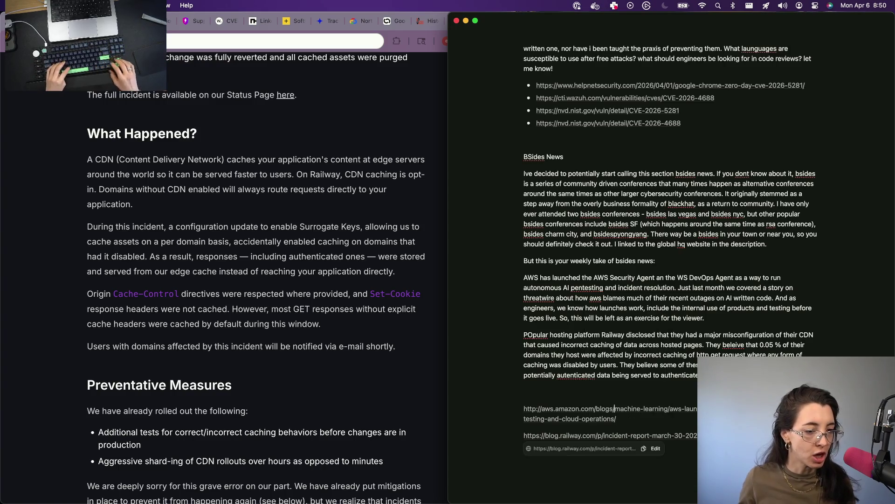
{"action": "key", "text": "Up"}
{"action": "key", "text": "super+v"}
Close the Railway report and two finished article tabs, then return to the notes
{"action": "left_click", "coordinate": [387, 395]}
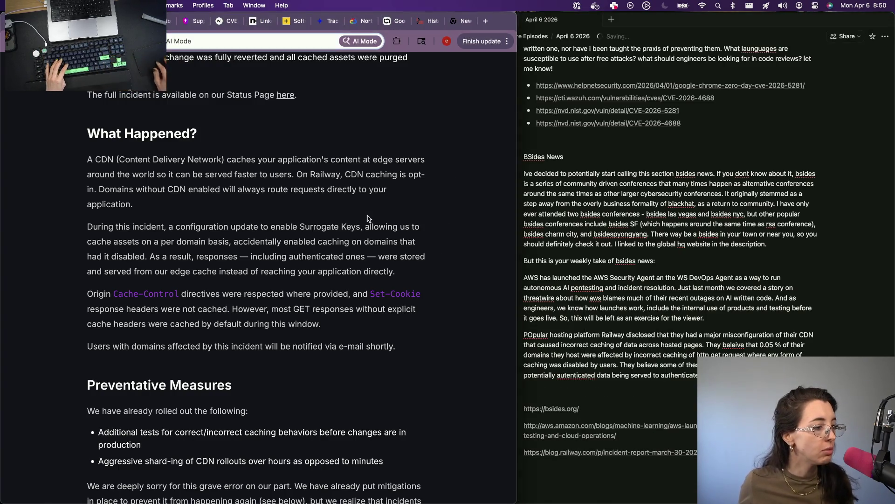
{"action": "key", "text": "super+w"}
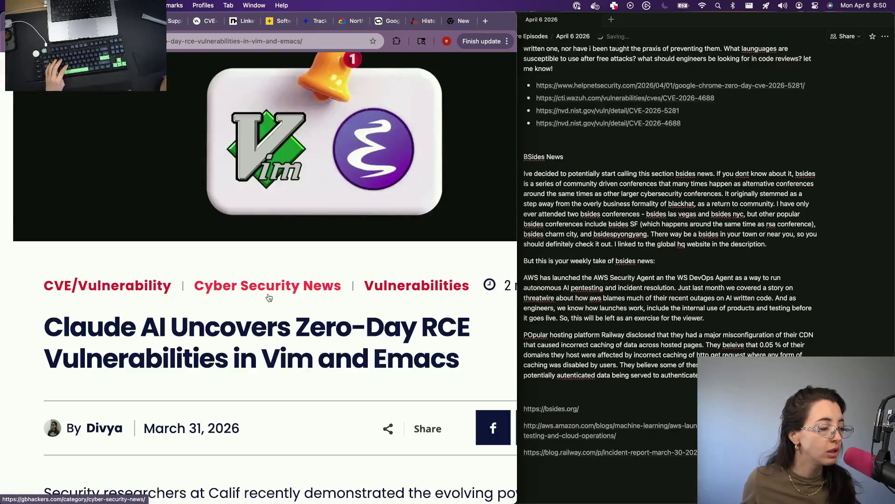
{"action": "key", "text": "super+w"}
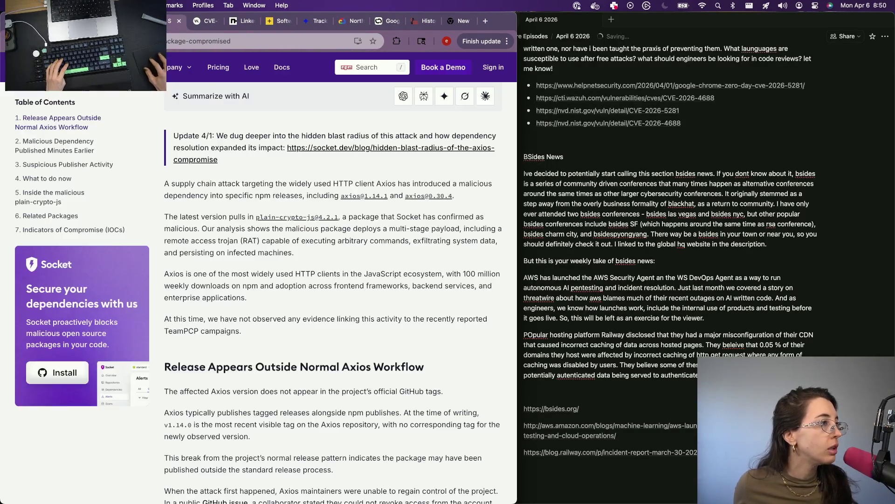
{"action": "key", "text": "super+w"}
{"action": "scroll", "coordinate": [669, 177], "scroll_direction": "up", "scroll_amount": 10}
{"action": "left_click", "coordinate": [574, 214]}
{"action": "scroll", "coordinate": [574, 213], "scroll_direction": "up", "scroll_amount": 5}
Remove the loose CVE link lines from the top of the notes, moving one below the Railway link
{"action": "key", "text": "shift+super+Left"}
{"action": "key", "text": "BackSpace"}
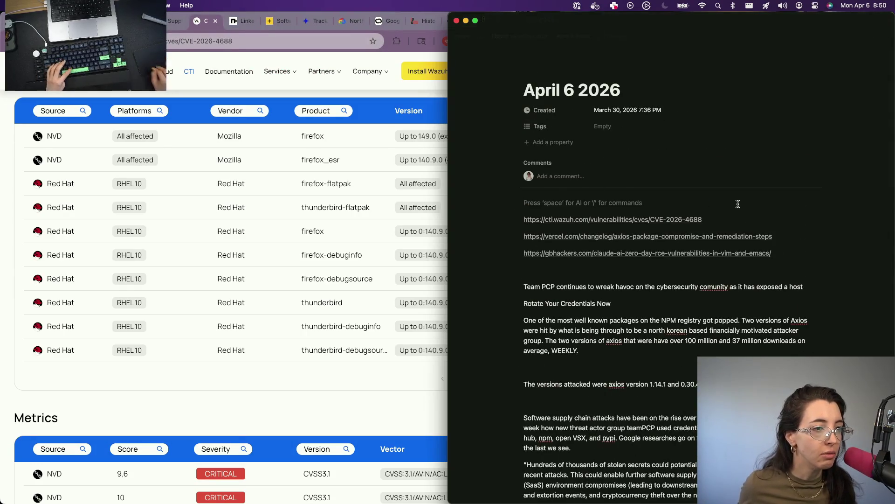
{"action": "scroll", "coordinate": [576, 401], "scroll_direction": "down", "scroll_amount": 15}
{"action": "left_click", "coordinate": [577, 401]}
{"action": "key", "text": "super+v"}
{"action": "scroll", "coordinate": [665, 280], "scroll_direction": "up", "scroll_amount": 15}
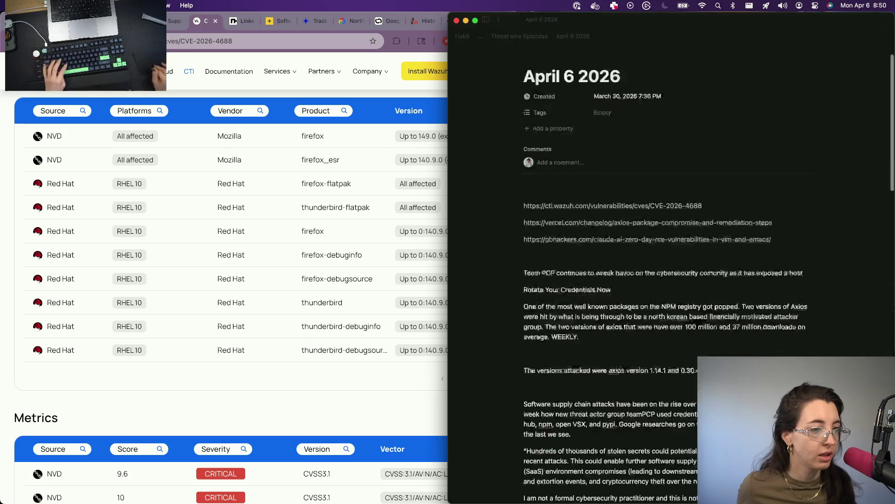
{"action": "key", "text": "shift+super+Right"}
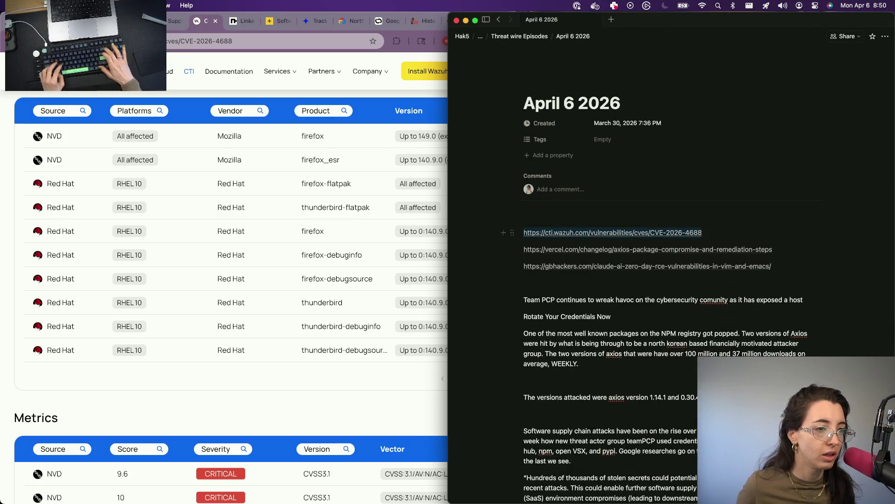
{"action": "key", "text": "BackSpace"}
Cut the Vercel axios changelog link and paste it into the empty bullet under the axios sources
{"action": "key", "text": "shift+super+Left"}
{"action": "scroll", "coordinate": [646, 377], "scroll_direction": "down", "scroll_amount": 5}
{"action": "left_click", "coordinate": [519, 360]}
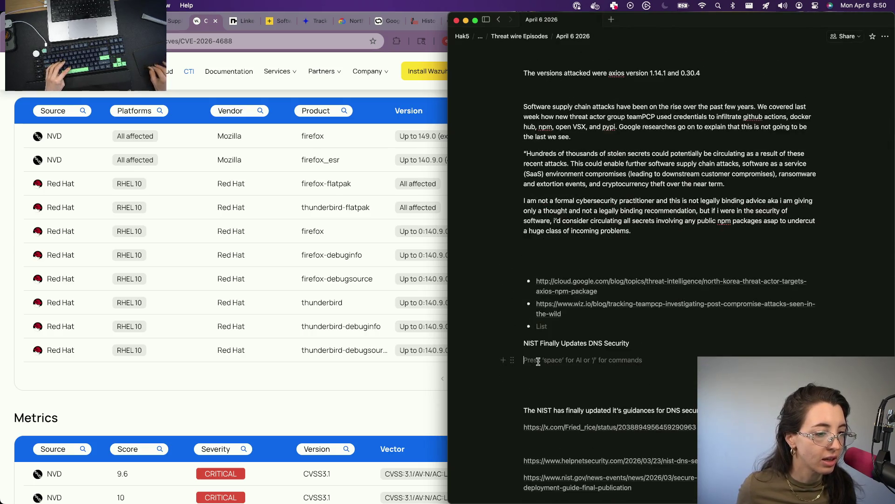
{"action": "scroll", "coordinate": [532, 350], "scroll_direction": "down", "scroll_amount": 3}
{"action": "scroll", "coordinate": [543, 341], "scroll_direction": "down", "scroll_amount": 5}
{"action": "left_click", "coordinate": [562, 298]}
{"action": "scroll", "coordinate": [610, 307], "scroll_direction": "up", "scroll_amount": 1}
{"action": "key", "text": "super+v"}
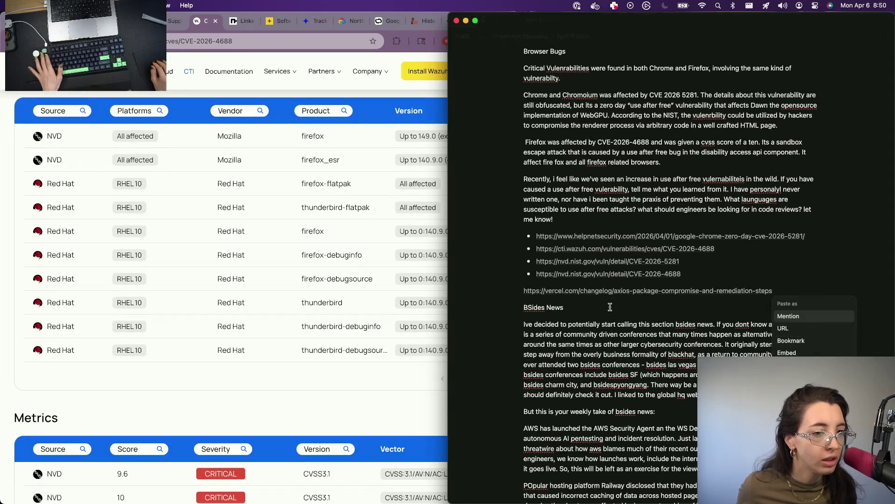
{"action": "key", "text": "super+z"}
{"action": "scroll", "coordinate": [610, 307], "scroll_direction": "up", "scroll_amount": 10}
{"action": "scroll", "coordinate": [574, 186], "scroll_direction": "up", "scroll_amount": 2}
{"action": "left_click", "coordinate": [573, 186]}
{"action": "key", "text": "super+v"}
{"action": "scroll", "coordinate": [580, 183], "scroll_direction": "up", "scroll_amount": 5}
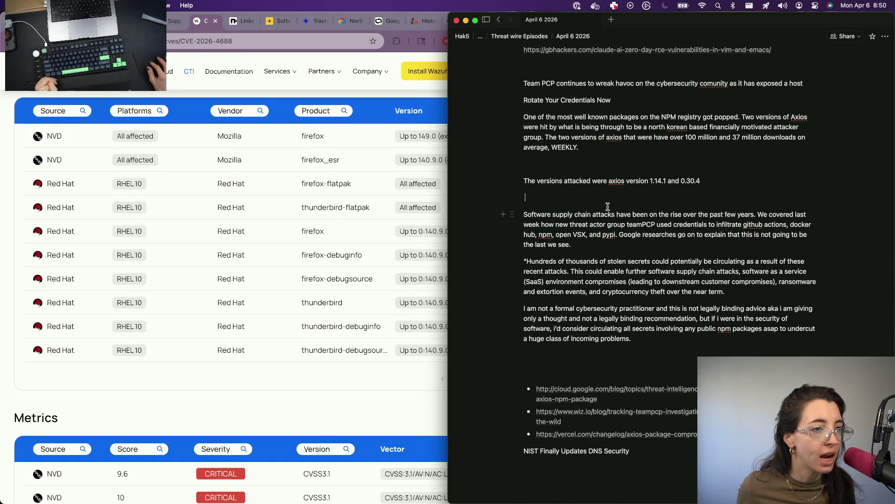
{"action": "key", "text": "super+Tab"}
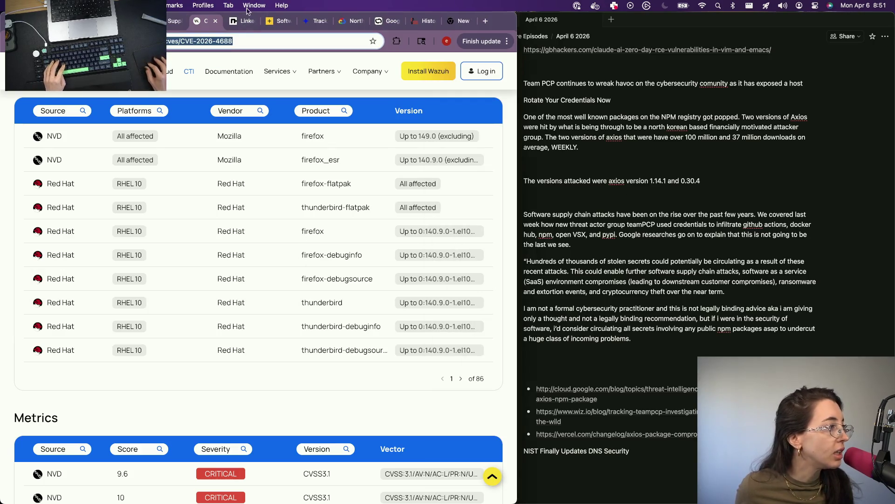
Close the CVE page and paste a link at the top of the episode notes
{"action": "key", "text": "super+q"}
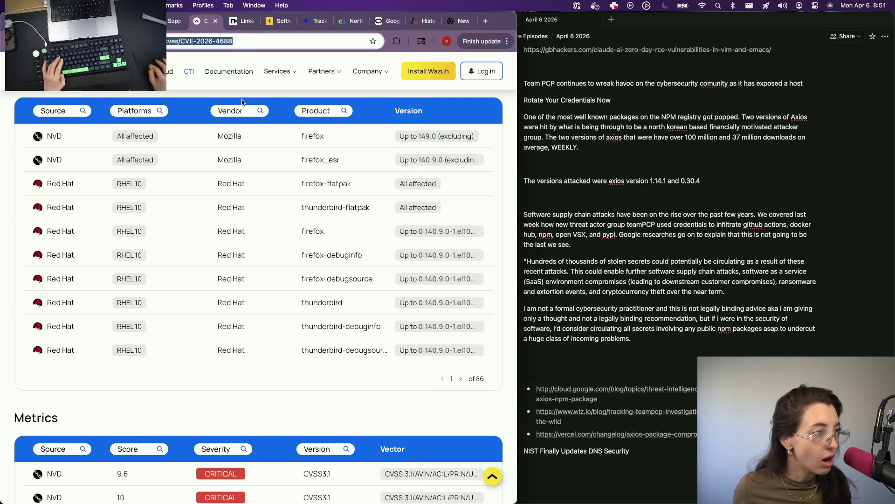
{"action": "key", "text": "super+w"}
{"action": "triple_click", "coordinate": [245, 141]}
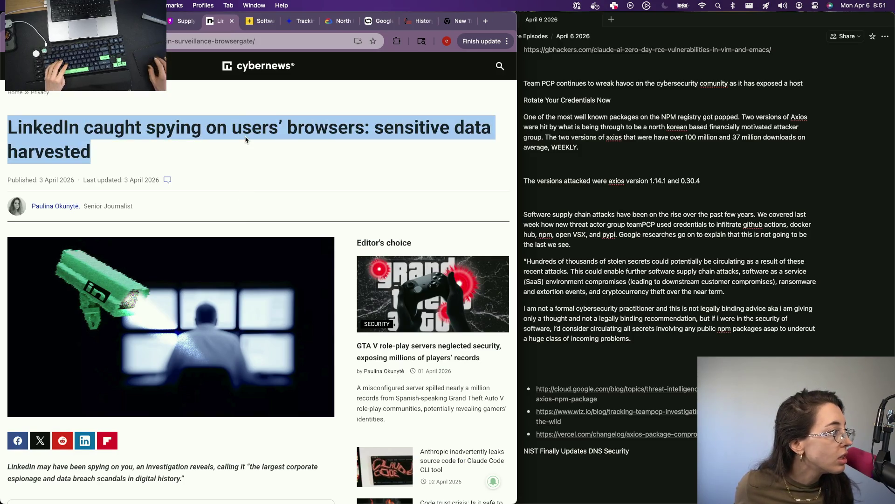
{"action": "key", "text": "super+Tab"}
{"action": "scroll", "coordinate": [551, 203], "scroll_direction": "up", "scroll_amount": 5}
{"action": "left_click", "coordinate": [532, 232]}
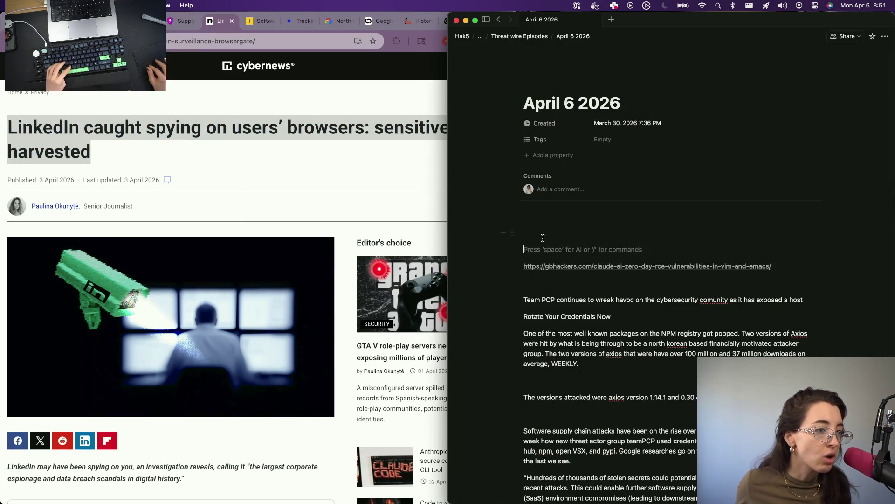
{"action": "key", "text": "super+v"}
{"action": "key", "text": "Escape"}
Replace the wrongly pasted Vercel link with the Cybernews LinkedIn browser-spying article URL
{"action": "left_click", "coordinate": [216, 40]}
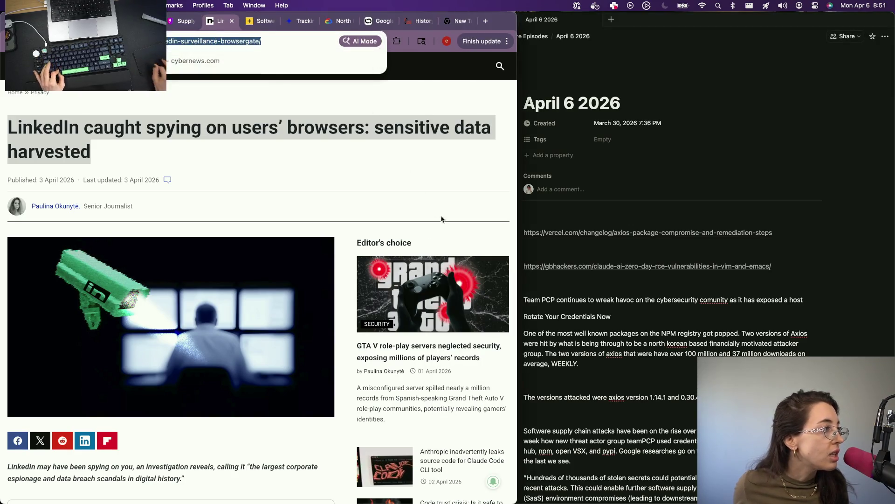
{"action": "left_click", "coordinate": [585, 248]}
{"action": "key", "text": "super+z"}
{"action": "key", "text": "super+v"}
{"action": "scroll", "coordinate": [583, 248], "scroll_direction": "down", "scroll_amount": 10}
{"action": "scroll", "coordinate": [359, 317], "scroll_direction": "down", "scroll_amount": 3}
{"action": "scroll", "coordinate": [359, 317], "scroll_direction": "down", "scroll_amount": 3}
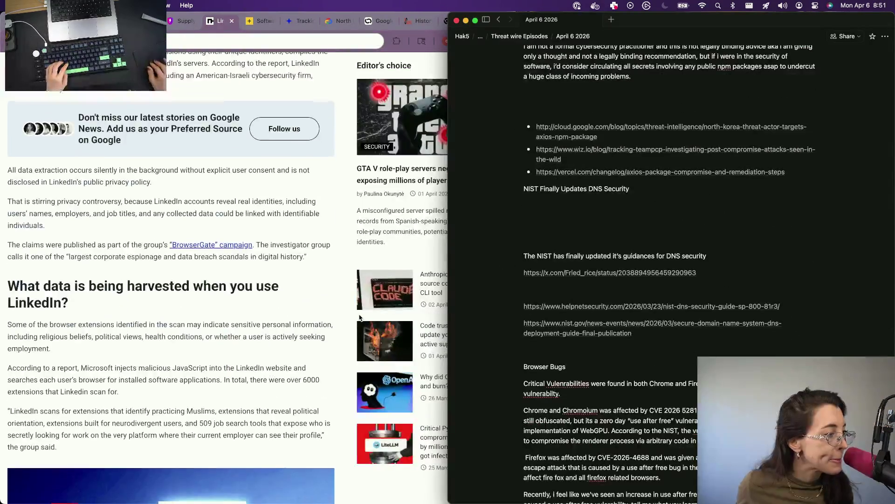
{"action": "scroll", "coordinate": [359, 317], "scroll_direction": "down", "scroll_amount": 2}
{"action": "scroll", "coordinate": [619, 243], "scroll_direction": "down", "scroll_amount": 2}
{"action": "scroll", "coordinate": [618, 243], "scroll_direction": "down", "scroll_amount": 3}
{"action": "scroll", "coordinate": [618, 243], "scroll_direction": "down", "scroll_amount": 4}
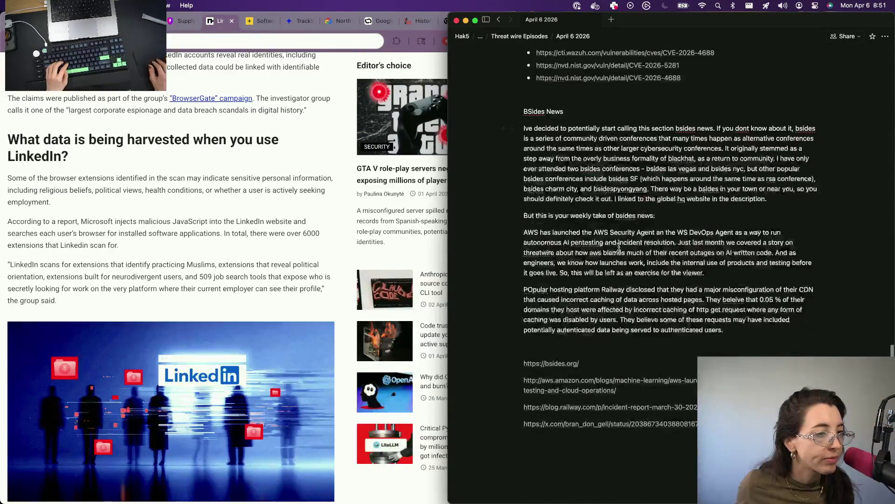
{"action": "scroll", "coordinate": [585, 323], "scroll_direction": "up", "scroll_amount": 1}
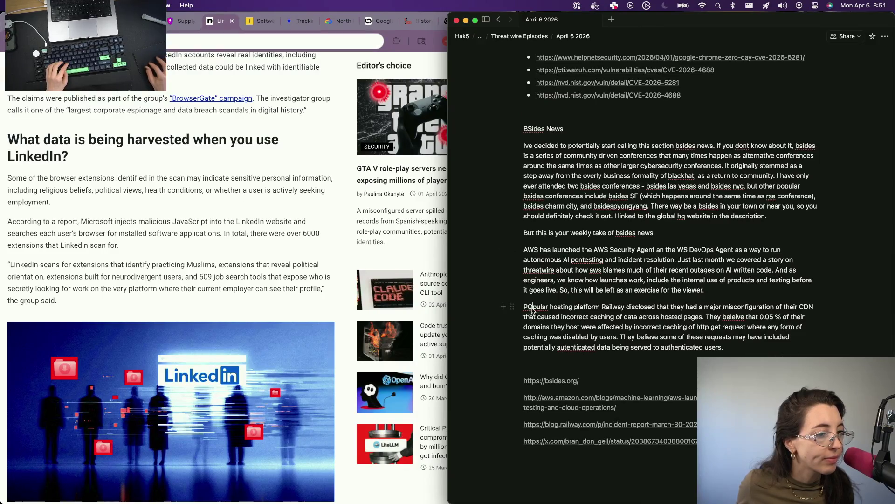
Make the Railway paragraph start 'Hosting platform Railway' instead of 'POpular hosting', then bring up the Socket Axios article
{"action": "key", "text": "BackSpace"}
{"action": "type", "text": "o"}
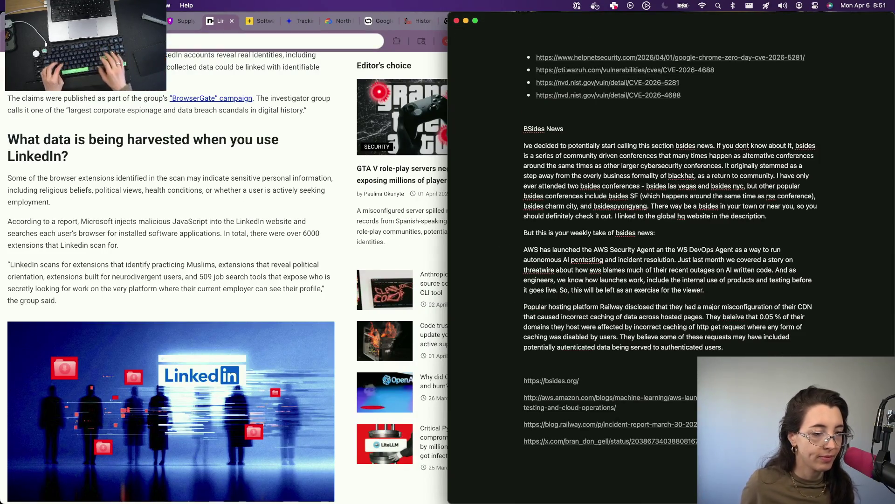
{"action": "key", "text": "Delete"}
{"action": "key", "text": "Delete"}
{"action": "key", "text": "Delete"}
{"action": "key", "text": "Delete"}
{"action": "type", "text": "H"}
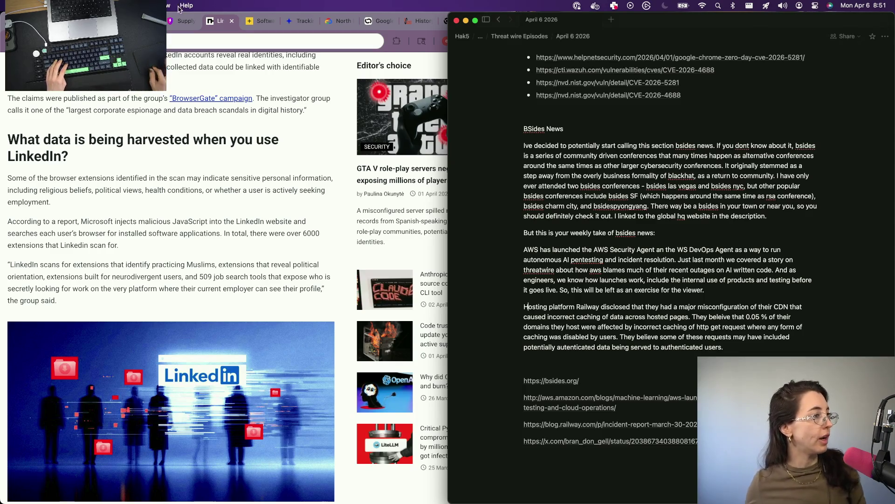
{"action": "left_click", "coordinate": [183, 20]}
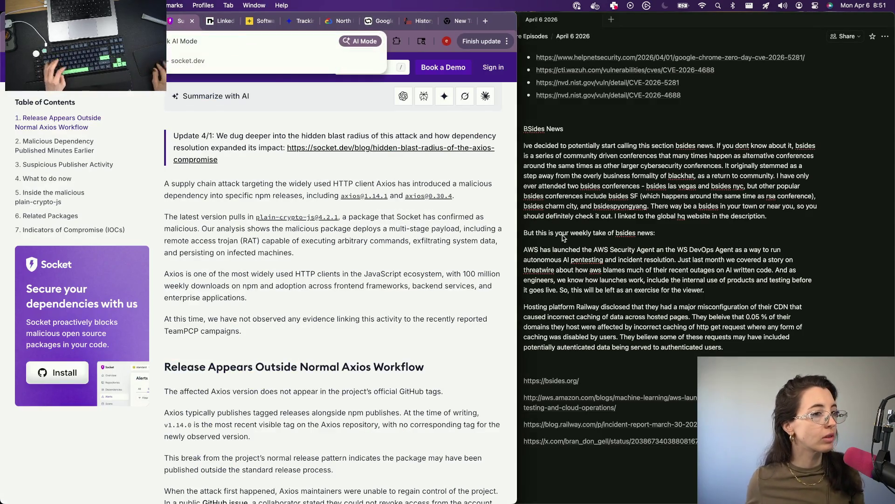
{"action": "scroll", "coordinate": [559, 206], "scroll_direction": "up", "scroll_amount": 5}
Paste the socket.dev Axios compromise link as a new bullet under the axios sources, undoing a misplaced paste
{"action": "left_click", "coordinate": [559, 206]}
{"action": "scroll", "coordinate": [559, 206], "scroll_direction": "up", "scroll_amount": 5}
{"action": "left_click", "coordinate": [556, 191]}
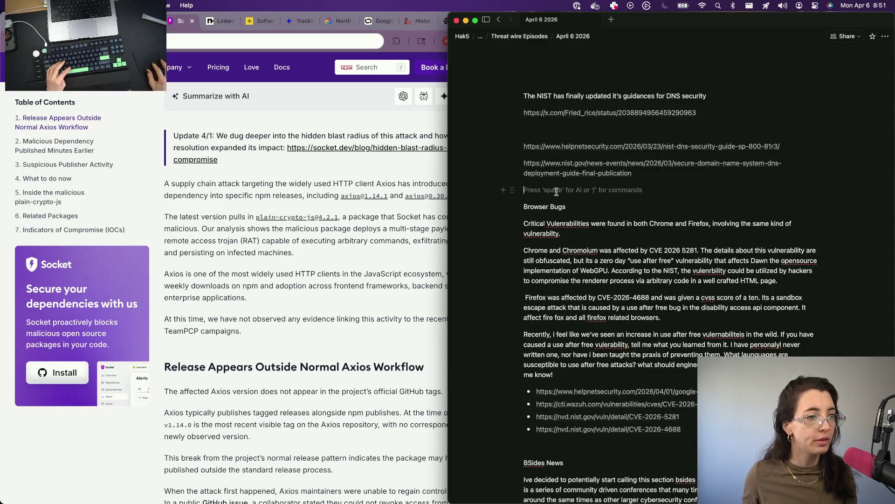
{"action": "left_click", "coordinate": [560, 130]}
{"action": "scroll", "coordinate": [579, 139], "scroll_direction": "up", "scroll_amount": 3}
{"action": "left_click", "coordinate": [540, 193]}
{"action": "key", "text": "super+v"}
{"action": "key", "text": "super+z"}
{"action": "key", "text": "BackSpace"}
{"action": "key", "text": "super+v"}
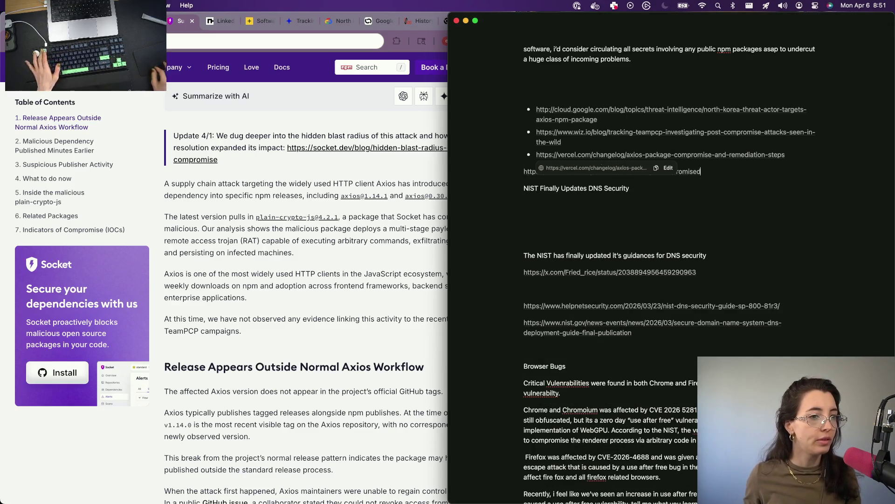
{"action": "type", "text": "-"}
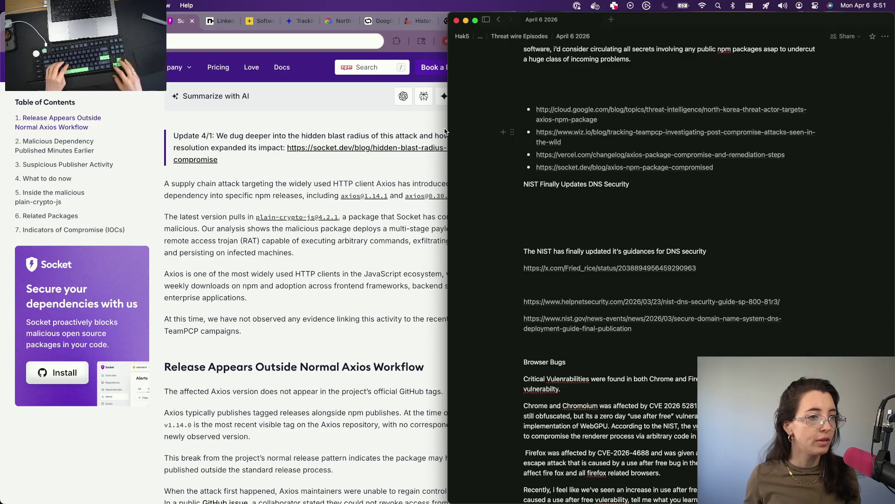
Switch the browser to the GBHackers Claude Vim and Emacs zero-day article
{"action": "key", "text": "super+Tab"}
{"action": "key", "text": "ctrl+Tab"}
{"action": "key", "text": "ctrl+Tab"}
{"action": "scroll", "coordinate": [213, 226], "scroll_direction": "down", "scroll_amount": 2}
{"action": "scroll", "coordinate": [213, 226], "scroll_direction": "down", "scroll_amount": 10}
{"action": "scroll", "coordinate": [214, 227], "scroll_direction": "down", "scroll_amount": 5}
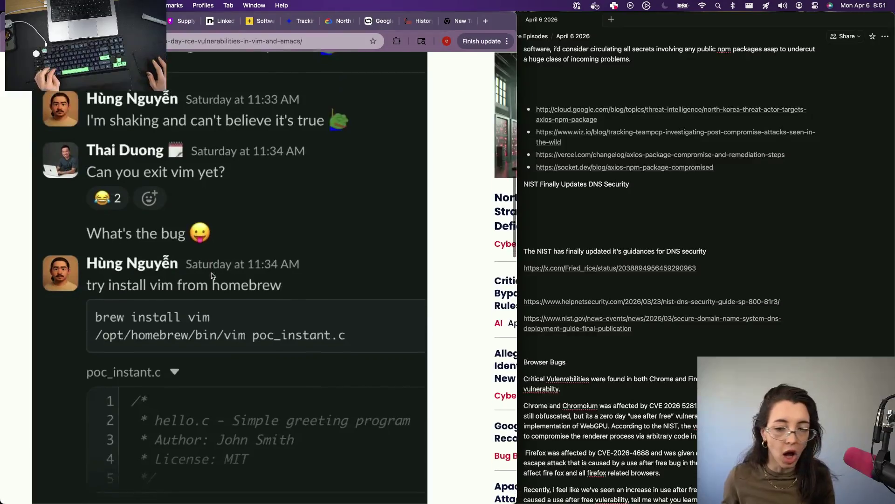
{"action": "scroll", "coordinate": [175, 313], "scroll_direction": "down", "scroll_amount": 4}
{"action": "scroll", "coordinate": [174, 313], "scroll_direction": "down", "scroll_amount": 5}
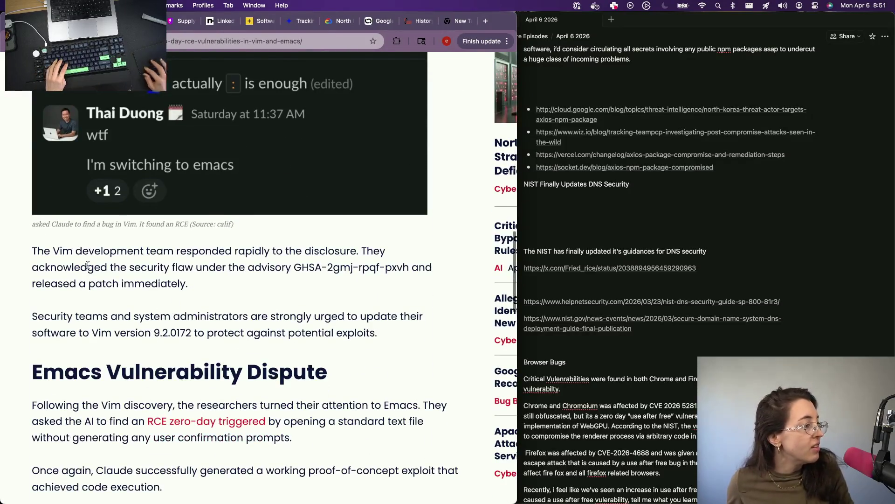
{"action": "scroll", "coordinate": [89, 266], "scroll_direction": "up", "scroll_amount": 3}
{"action": "scroll", "coordinate": [88, 267], "scroll_direction": "up", "scroll_amount": 8}
{"action": "scroll", "coordinate": [97, 239], "scroll_direction": "down", "scroll_amount": 1}
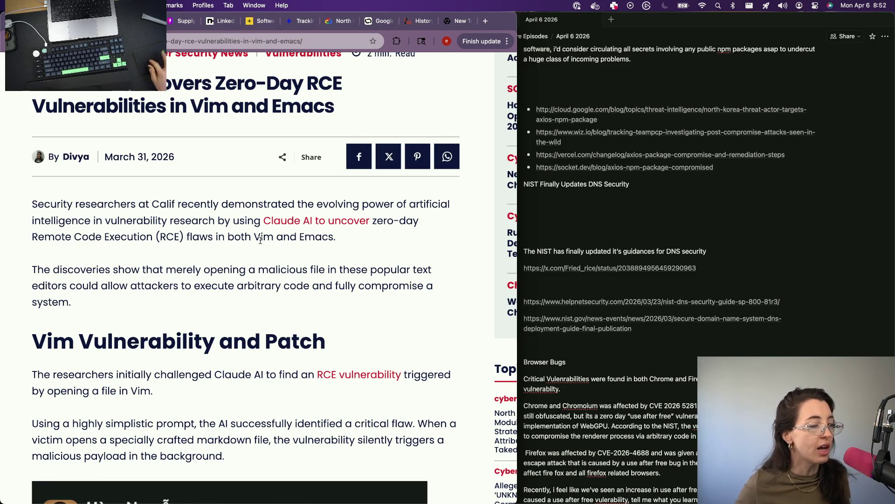
{"action": "scroll", "coordinate": [730, 277], "scroll_direction": "up", "scroll_amount": 1}
{"action": "scroll", "coordinate": [730, 278], "scroll_direction": "up", "scroll_amount": 4}
{"action": "scroll", "coordinate": [730, 278], "scroll_direction": "up", "scroll_amount": 2}
{"action": "scroll", "coordinate": [699, 245], "scroll_direction": "up", "scroll_amount": 2}
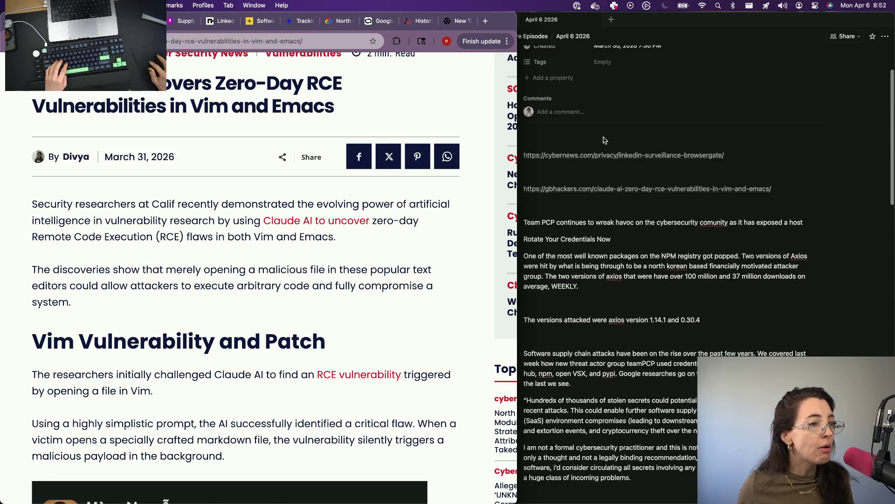
{"action": "scroll", "coordinate": [630, 210], "scroll_direction": "up", "scroll_amount": 2}
After reading the GBHackers article, add a new blank line at the top of the Notion notes
{"action": "left_click", "coordinate": [580, 185]}
{"action": "left_click", "coordinate": [559, 185]}
{"action": "key", "text": "Return"}
{"action": "key", "text": "Return"}
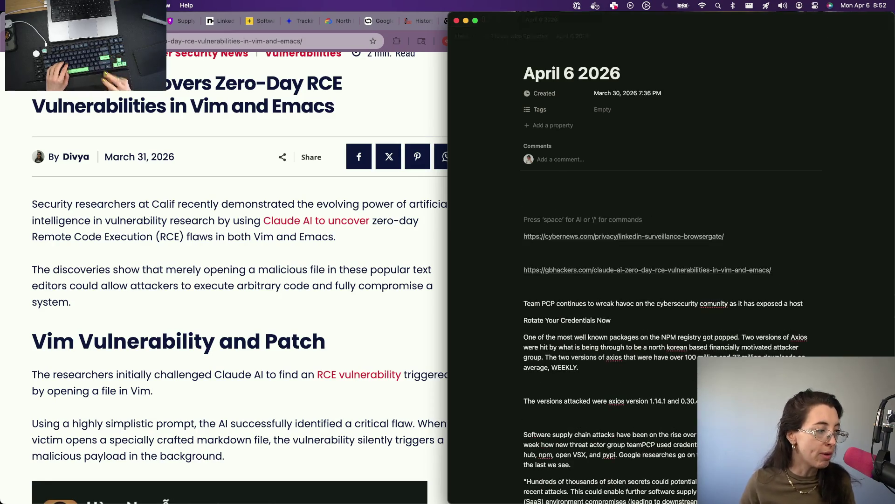
{"action": "type", "text": "Vulnerabi"}
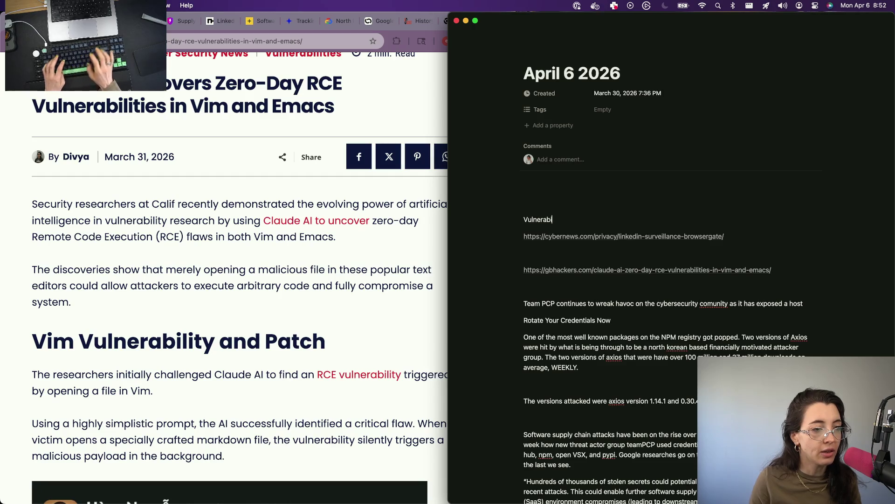
Finish the 'Vim Vs Emacs: Who's More Vulnerable' heading and bring Chrome forward
{"action": "key", "text": "alt+BackSpace"}
{"action": "type", "text": "Vim"}
{"action": "type", "text": "im"}
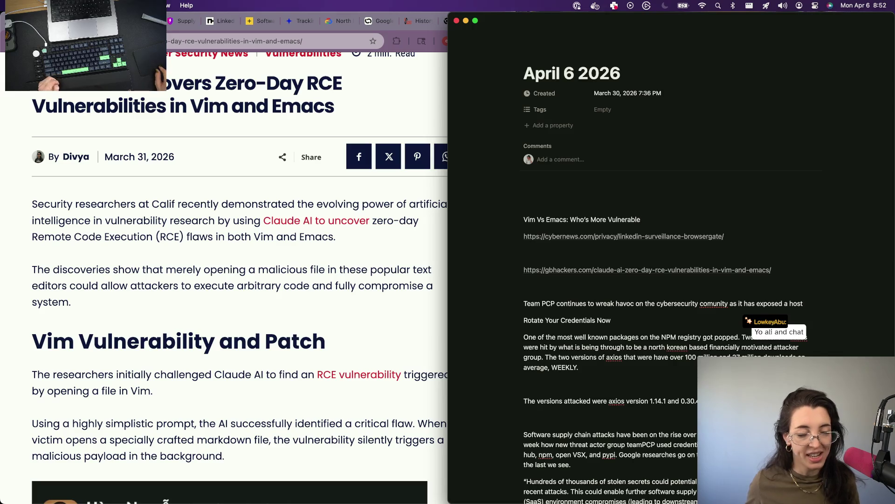
{"action": "left_click", "coordinate": [241, 198]}
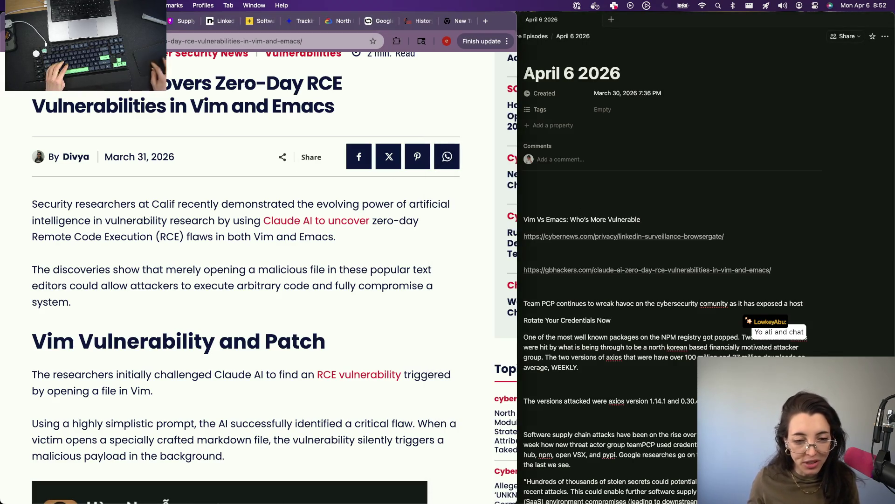
Search whether YouTube has polls in videos, review the answer, then close the results tab
{"action": "key", "text": "super+t"}
{"action": "type", "text": "does youtube"}
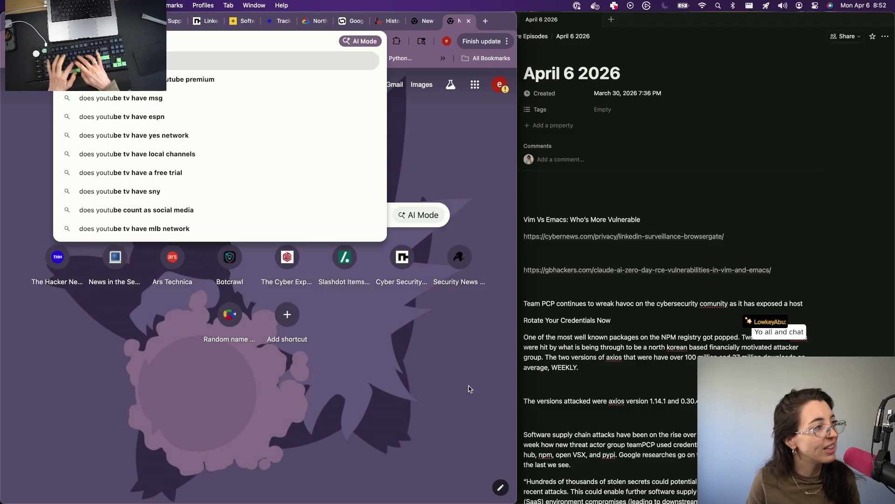
{"action": "type", "text": " have polls"}
{"action": "key", "text": "Return"}
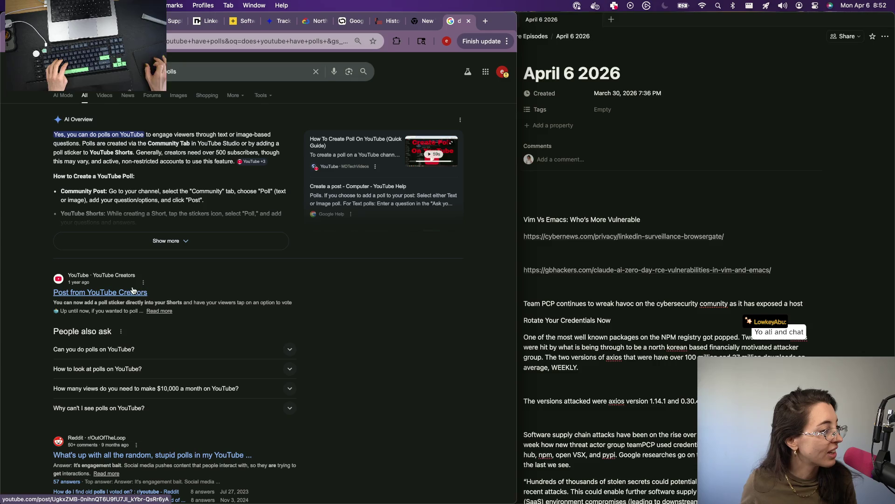
{"action": "scroll", "coordinate": [180, 215], "scroll_direction": "down", "scroll_amount": 1}
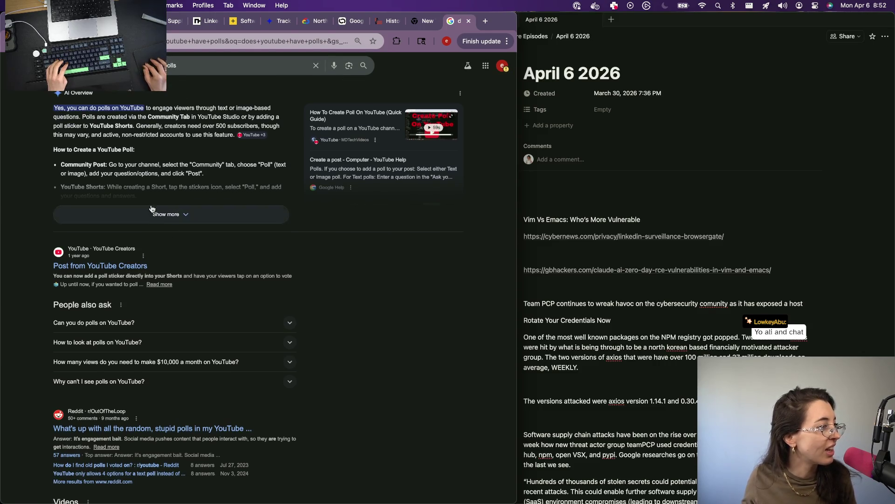
{"action": "scroll", "coordinate": [149, 199], "scroll_direction": "down", "scroll_amount": 3}
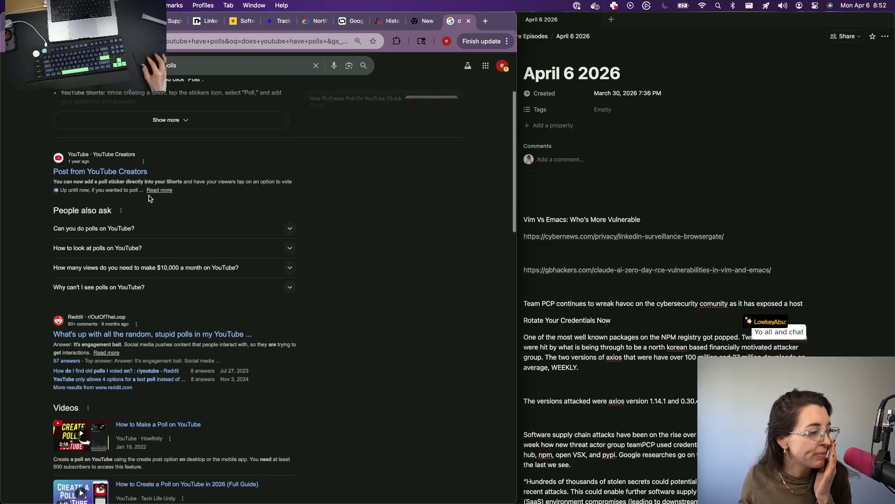
{"action": "scroll", "coordinate": [138, 305], "scroll_direction": "up", "scroll_amount": 5}
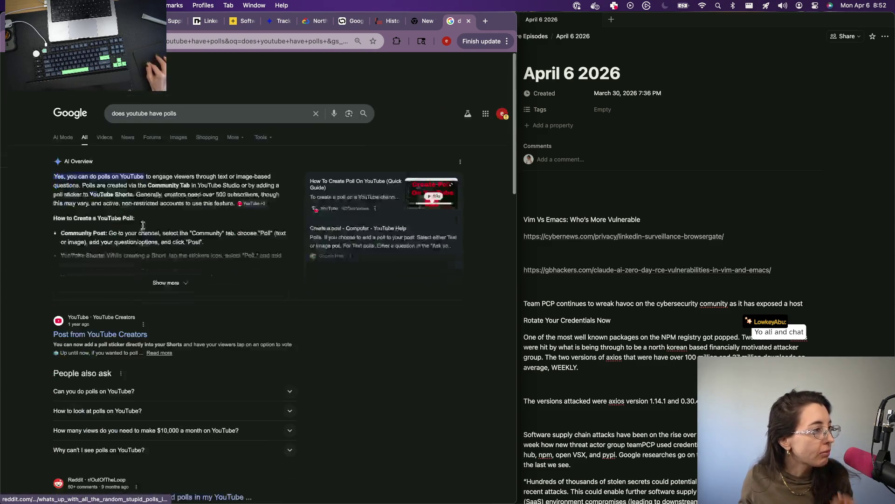
{"action": "scroll", "coordinate": [138, 306], "scroll_direction": "down", "scroll_amount": 2}
{"action": "left_click", "coordinate": [245, 71]}
{"action": "type", "text": "in video"}
{"action": "key", "text": "Return"}
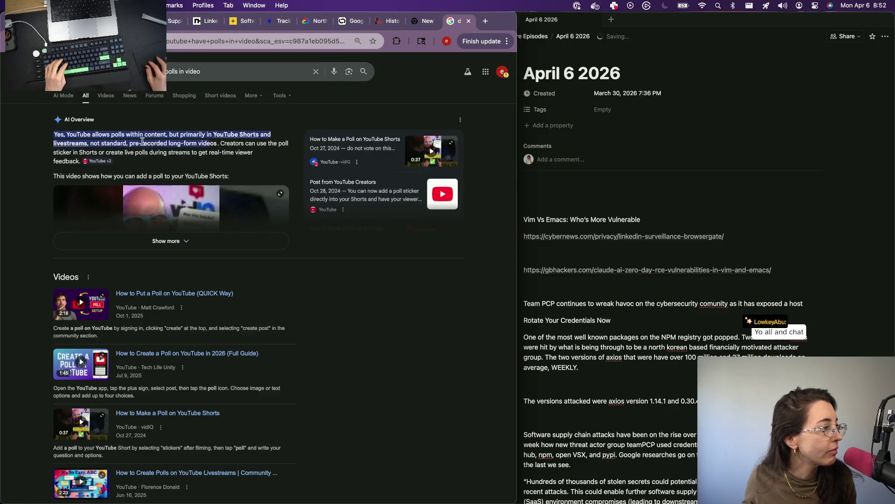
{"action": "scroll", "coordinate": [170, 204], "scroll_direction": "down", "scroll_amount": 1}
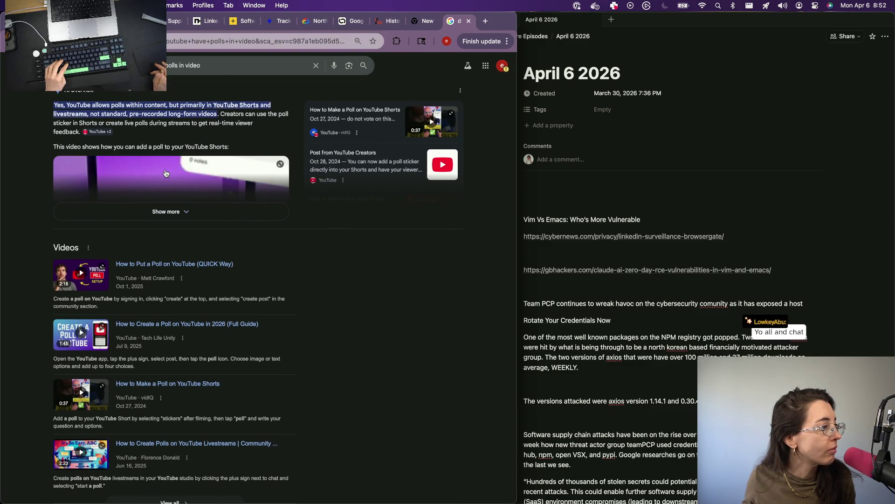
{"action": "key", "text": "super+w"}
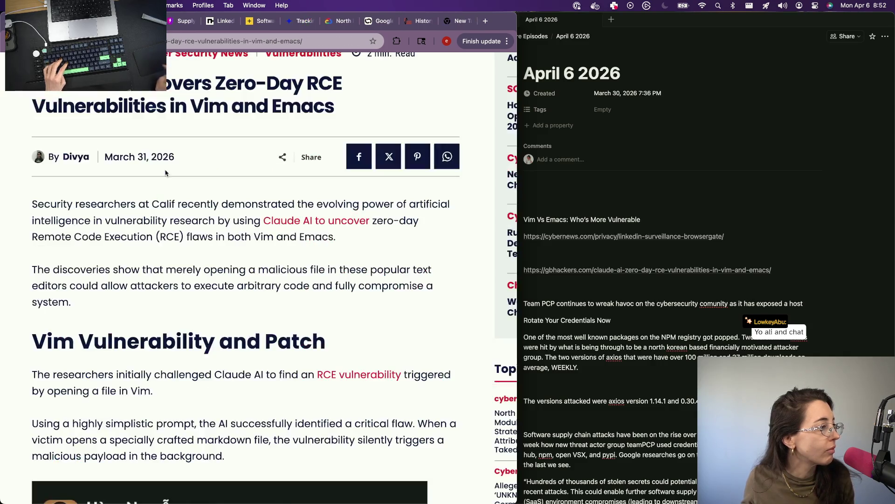
{"action": "scroll", "coordinate": [149, 275], "scroll_direction": "down", "scroll_amount": 3}
{"action": "scroll", "coordinate": [183, 319], "scroll_direction": "down", "scroll_amount": 5}
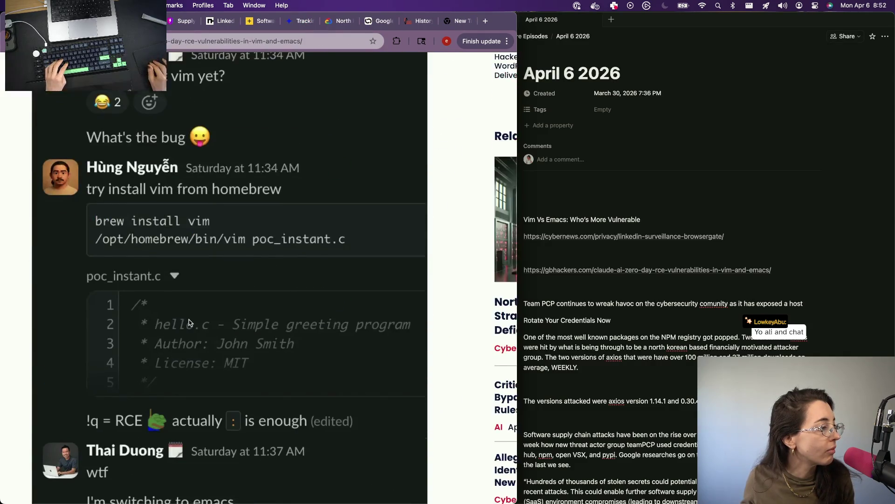
{"action": "scroll", "coordinate": [188, 322], "scroll_direction": "down", "scroll_amount": 2}
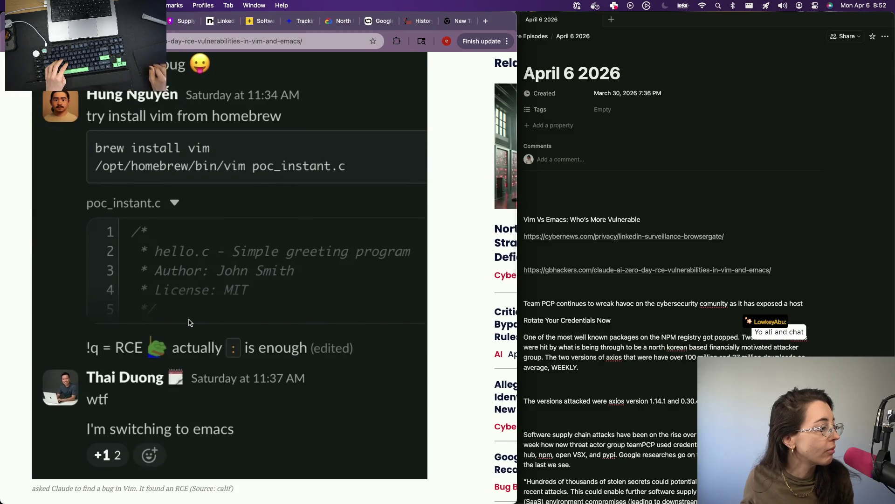
{"action": "scroll", "coordinate": [188, 321], "scroll_direction": "down", "scroll_amount": 4}
{"action": "scroll", "coordinate": [188, 321], "scroll_direction": "up", "scroll_amount": 6}
{"action": "scroll", "coordinate": [189, 322], "scroll_direction": "up", "scroll_amount": 3}
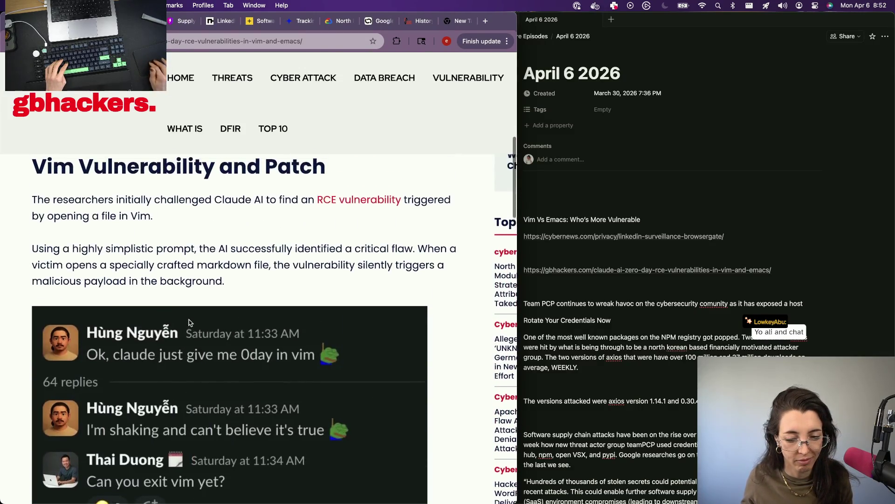
{"action": "scroll", "coordinate": [324, 359], "scroll_direction": "down", "scroll_amount": 1}
{"action": "left_click", "coordinate": [685, 217]}
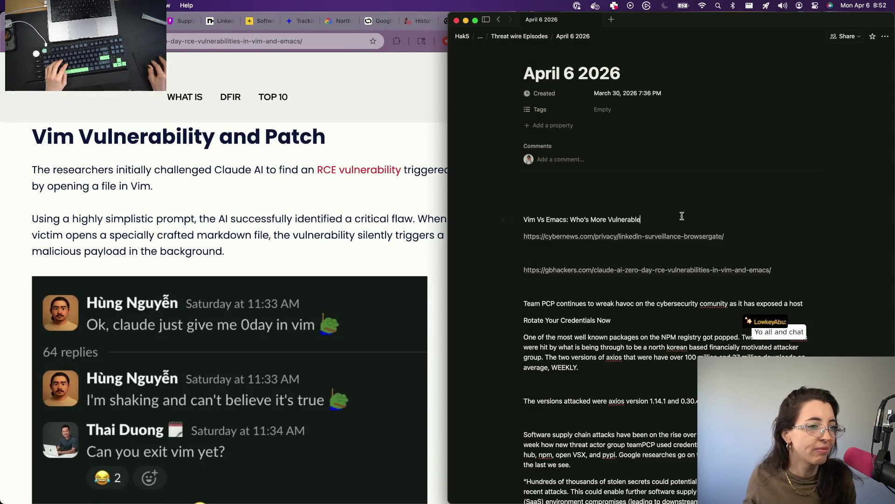
{"action": "left_click", "coordinate": [264, 179]}
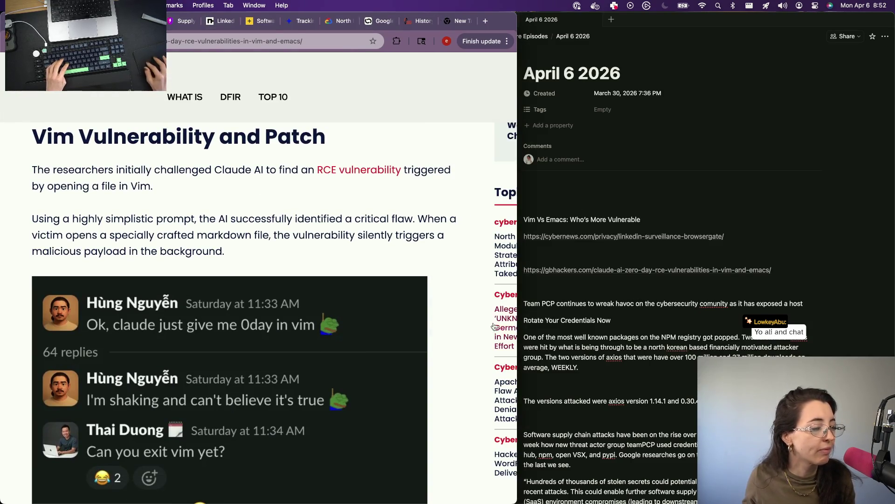
Search 'info card poll youtube', read the YouTube Help card guide, then close it
{"action": "key", "text": "super+t"}
{"action": "type", "text": "does youtube have "}
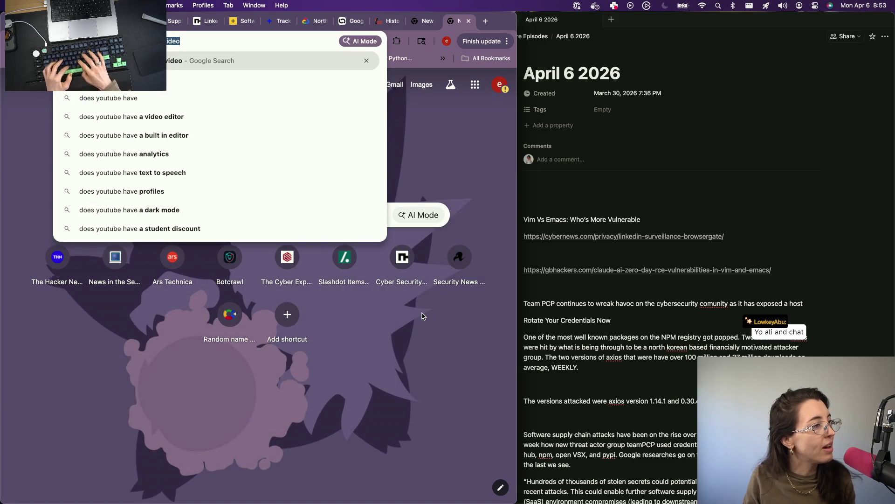
{"action": "type", "text": "po"}
{"action": "key", "text": "super+a"}
{"action": "key", "text": "BackSpace"}
{"action": "type", "text": "info card"}
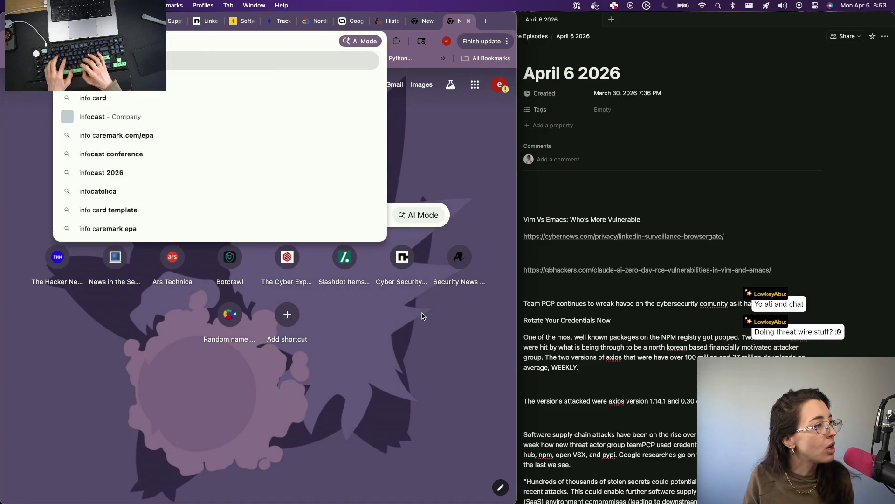
{"action": "type", "text": " poll youtube"}
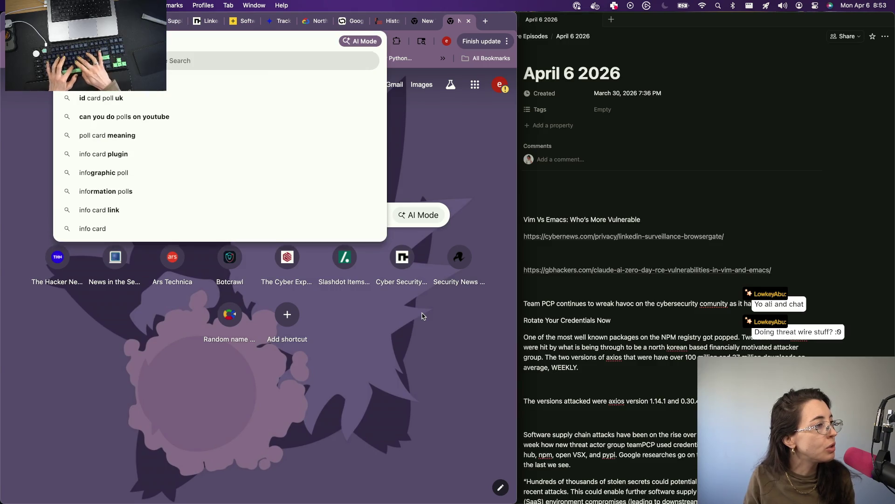
{"action": "key", "text": "Return"}
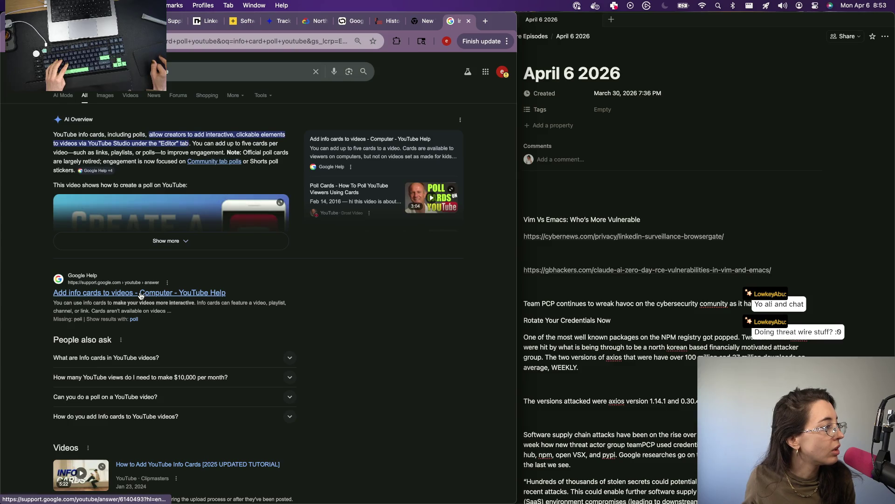
{"action": "left_click", "coordinate": [154, 266]}
{"action": "scroll", "coordinate": [157, 265], "scroll_direction": "down", "scroll_amount": 1}
{"action": "scroll", "coordinate": [157, 265], "scroll_direction": "down", "scroll_amount": 1}
{"action": "scroll", "coordinate": [158, 266], "scroll_direction": "down", "scroll_amount": 1}
{"action": "scroll", "coordinate": [158, 266], "scroll_direction": "down", "scroll_amount": 1}
{"action": "scroll", "coordinate": [64, 202], "scroll_direction": "down", "scroll_amount": 3}
{"action": "scroll", "coordinate": [64, 201], "scroll_direction": "down", "scroll_amount": 1}
{"action": "scroll", "coordinate": [64, 201], "scroll_direction": "up", "scroll_amount": 2}
{"action": "scroll", "coordinate": [66, 199], "scroll_direction": "up", "scroll_amount": 3}
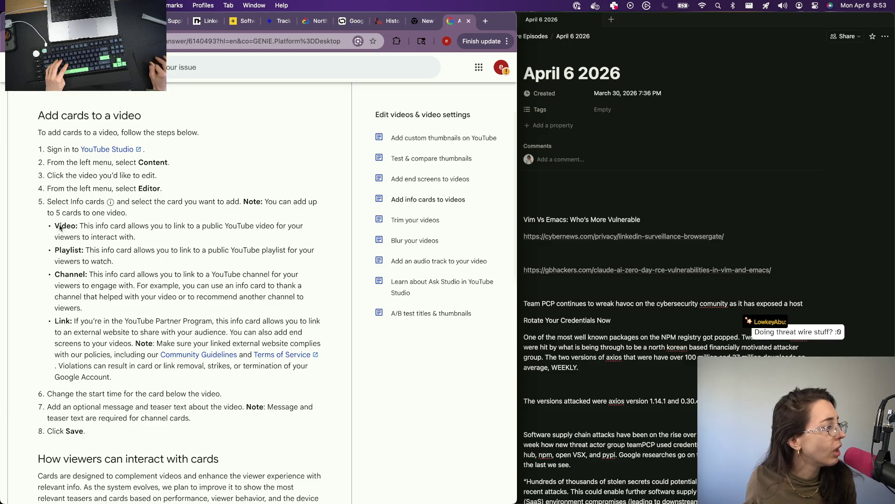
{"action": "key", "text": "super+w"}
{"action": "scroll", "coordinate": [49, 223], "scroll_direction": "down", "scroll_amount": 5}
{"action": "scroll", "coordinate": [46, 237], "scroll_direction": "down", "scroll_amount": 1}
{"action": "scroll", "coordinate": [43, 247], "scroll_direction": "down", "scroll_amount": 4}
{"action": "scroll", "coordinate": [44, 246], "scroll_direction": "down", "scroll_amount": 5}
{"action": "scroll", "coordinate": [105, 288], "scroll_direction": "down", "scroll_amount": 2}
{"action": "scroll", "coordinate": [153, 322], "scroll_direction": "down", "scroll_amount": 1}
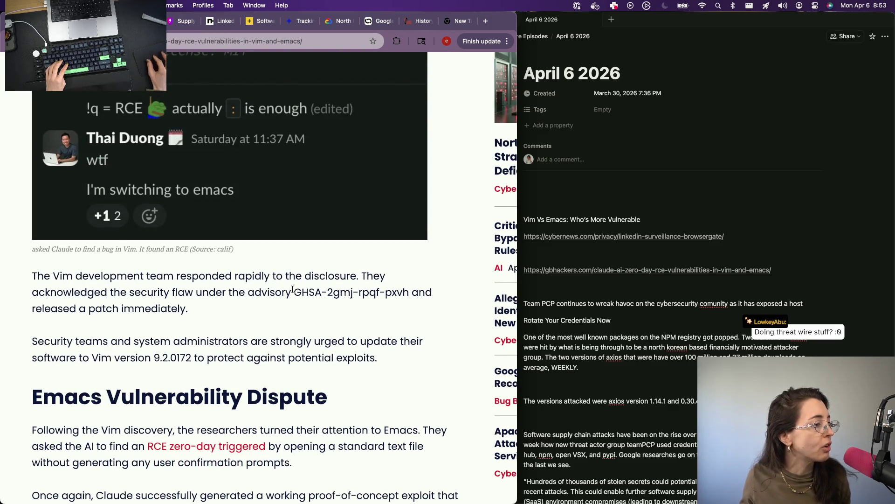
Select the advisory ID GHSA-2gmj-rpqf-pxvh in the article, then switch to the Notion notes
{"action": "left_click_drag", "start_coordinate": [293, 293], "coordinate": [409, 294]}
{"action": "scroll", "coordinate": [140, 308], "scroll_direction": "down", "scroll_amount": 2}
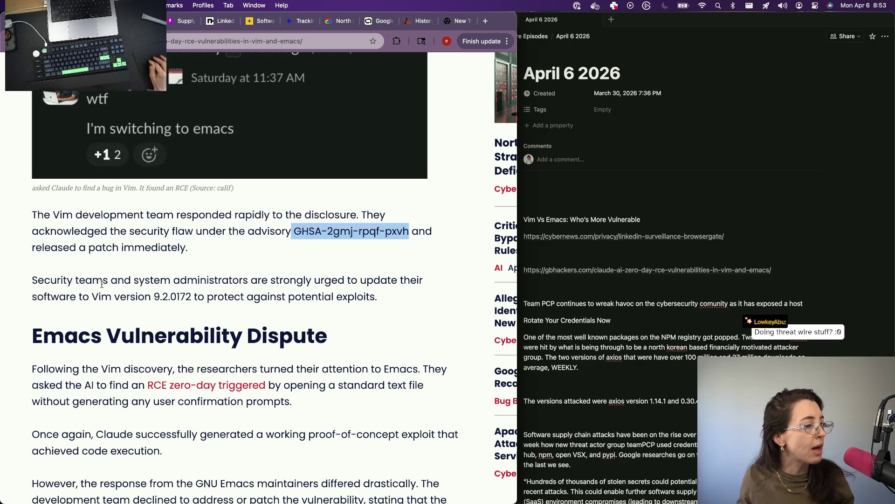
{"action": "scroll", "coordinate": [102, 284], "scroll_direction": "down", "scroll_amount": 1}
{"action": "scroll", "coordinate": [101, 284], "scroll_direction": "down", "scroll_amount": 1}
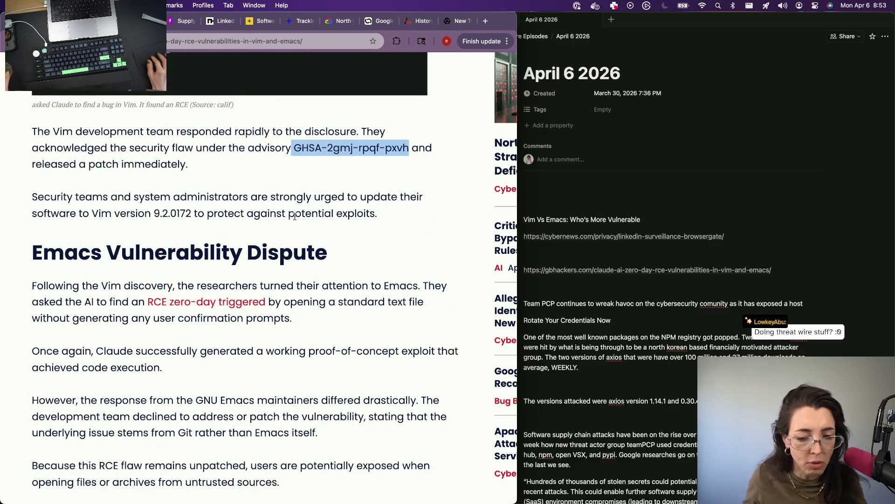
{"action": "left_click", "coordinate": [553, 241]}
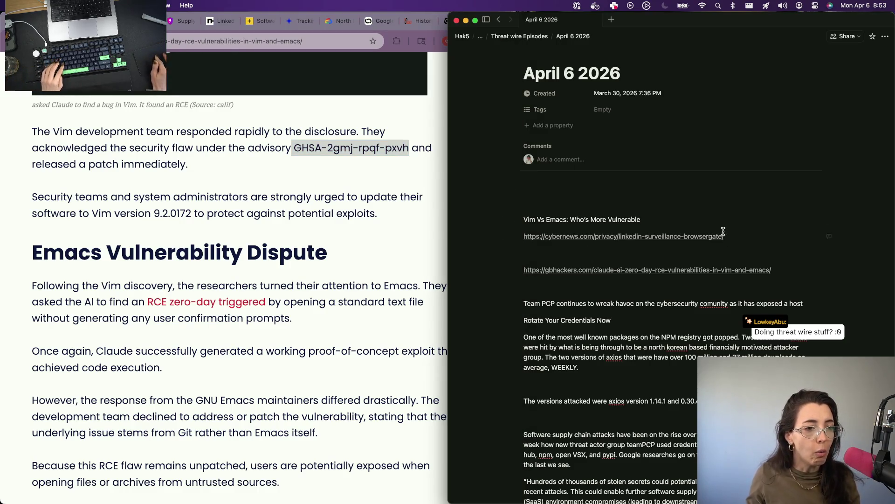
Add a blank line under the heading, then start a new browser tab for searching
{"action": "key", "text": "Return"}
{"action": "key", "text": "Return"}
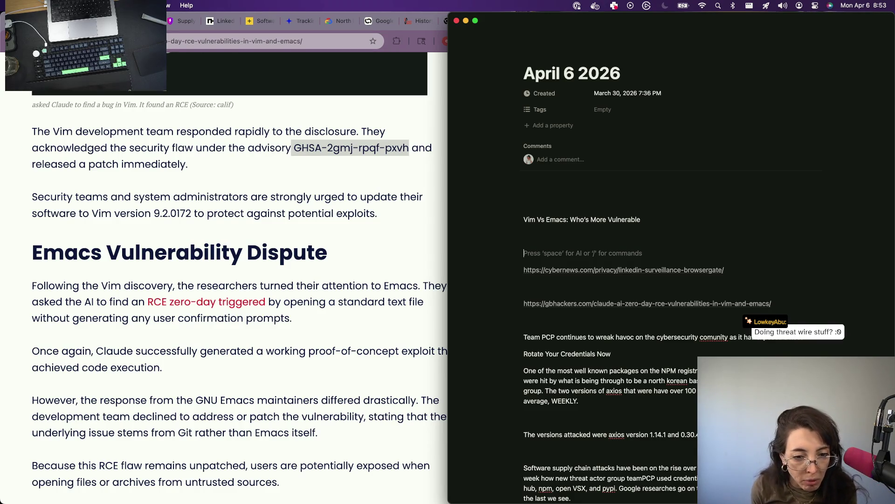
{"action": "left_click", "coordinate": [343, 235]}
{"action": "key", "text": "super+t"}
{"action": "type", "text": "wh"}
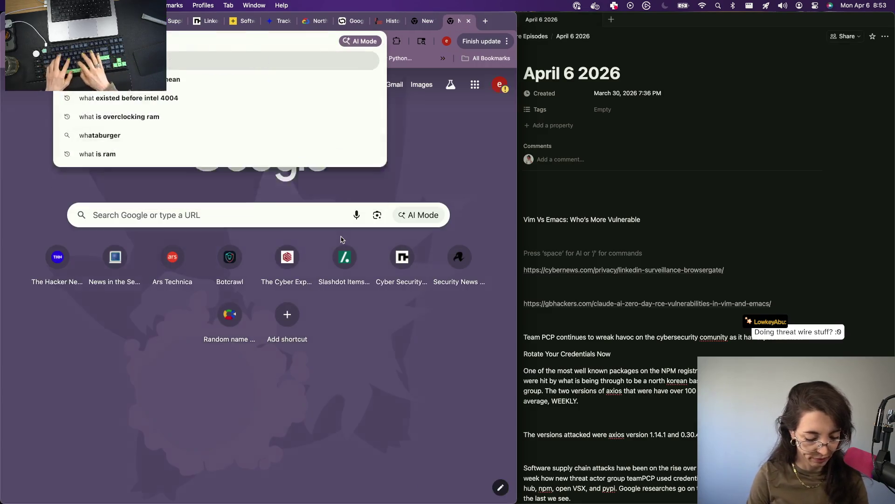
{"action": "type", "text": "t command do you run to update vim"}
Search 'what command do you run to update vim', check the Ask Ubuntu answer, then bring up ChatGPT
{"action": "key", "text": "Return"}
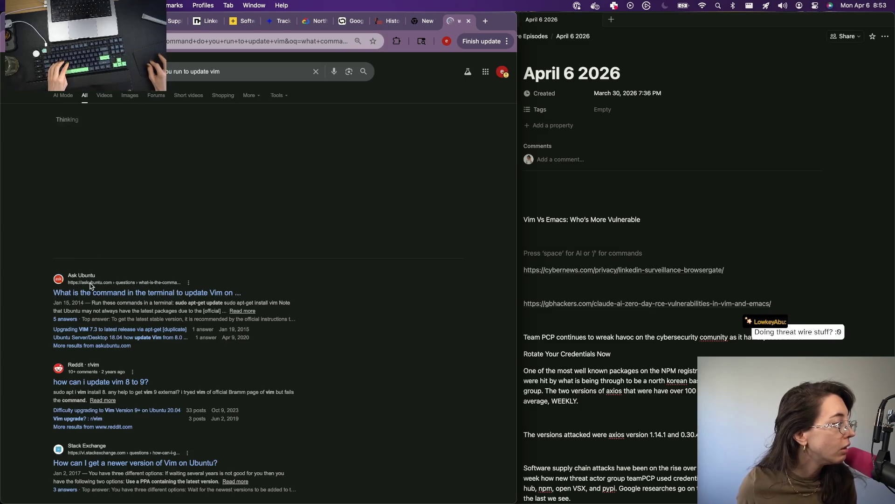
{"action": "left_click", "coordinate": [96, 293]}
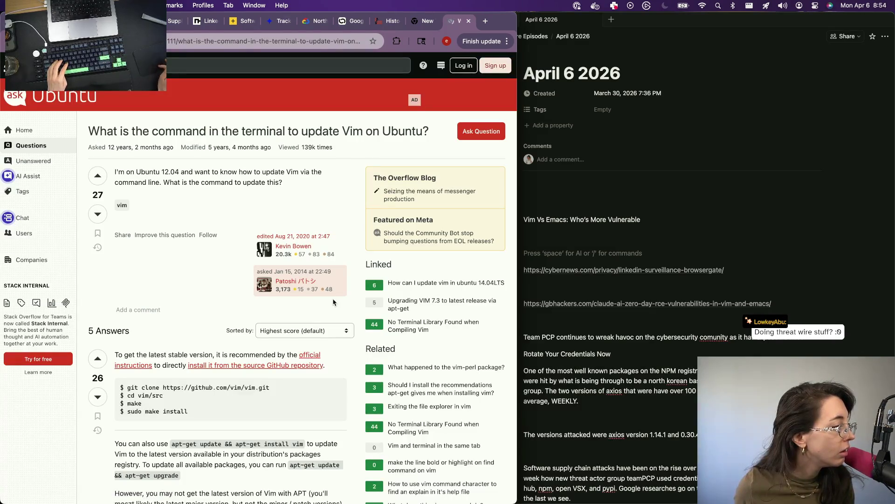
{"action": "key", "text": "super+bracketleft"}
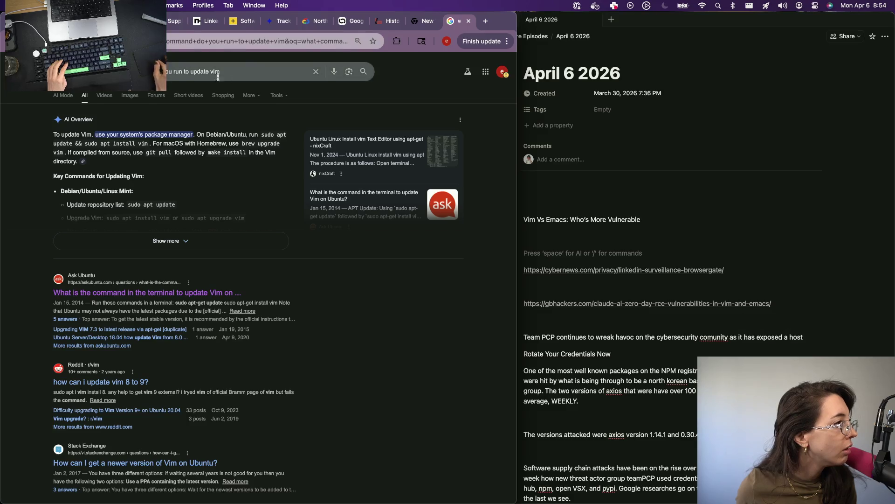
{"action": "scroll", "coordinate": [151, 163], "scroll_direction": "down", "scroll_amount": 1}
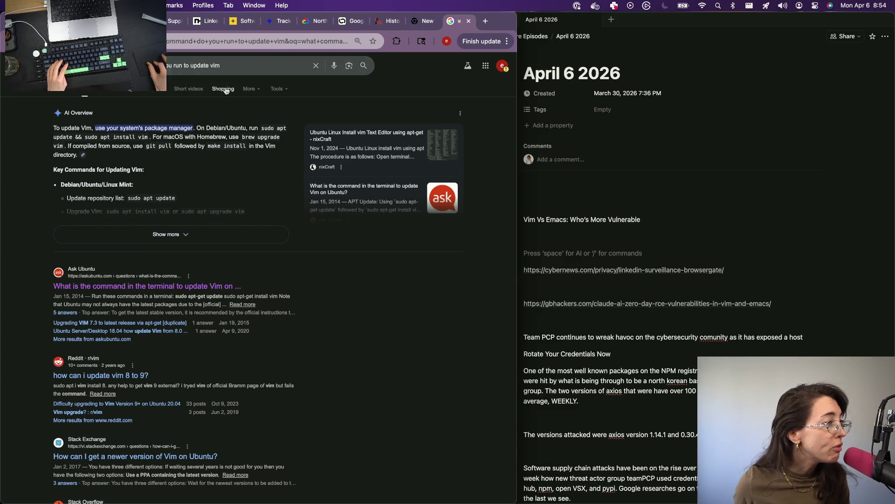
{"action": "left_click", "coordinate": [259, 46]}
{"action": "key", "text": "super+t"}
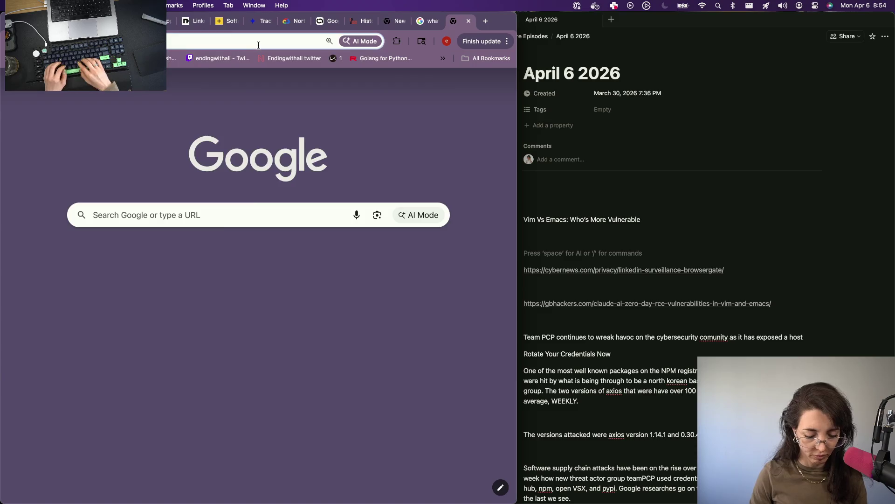
{"action": "key", "text": "super+w"}
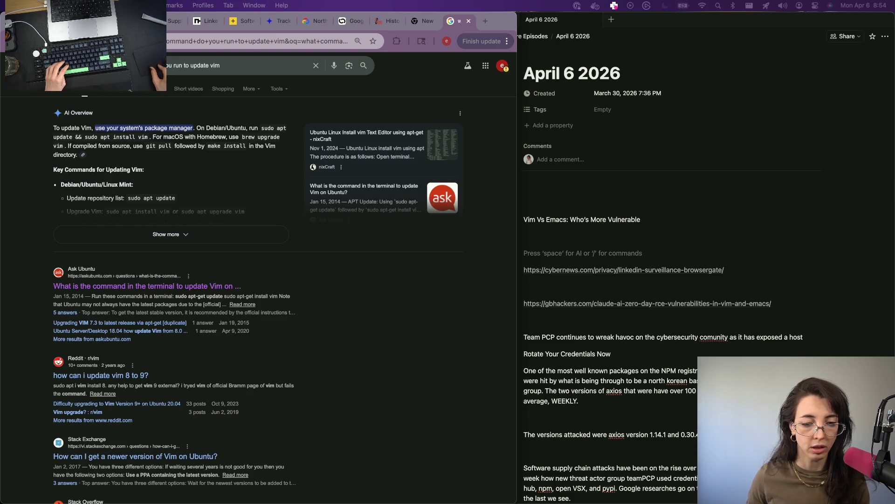
{"action": "left_click", "coordinate": [545, 486]}
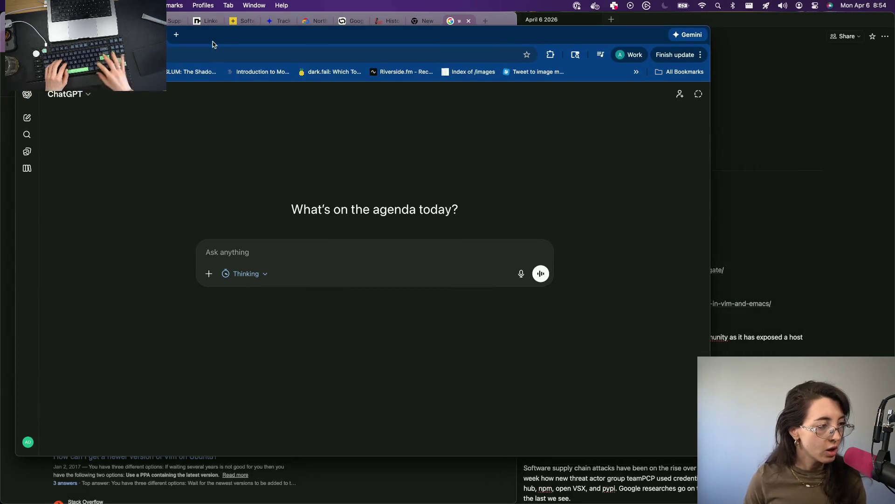
Compose and send the question on updating vim, emacs and curl across macOS, Windows and Linux without a package manager
{"action": "left_click", "coordinate": [240, 260]}
{"action": "type", "text": "wgha"}
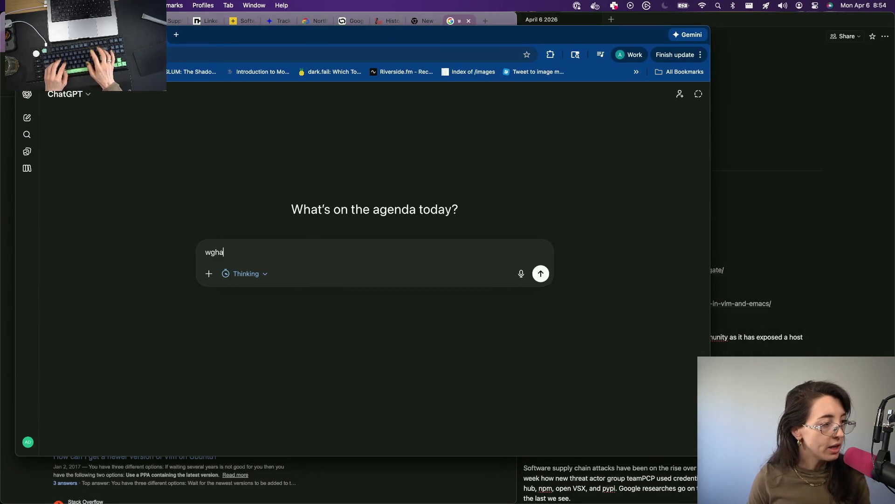
{"action": "type", "text": " each oper"}
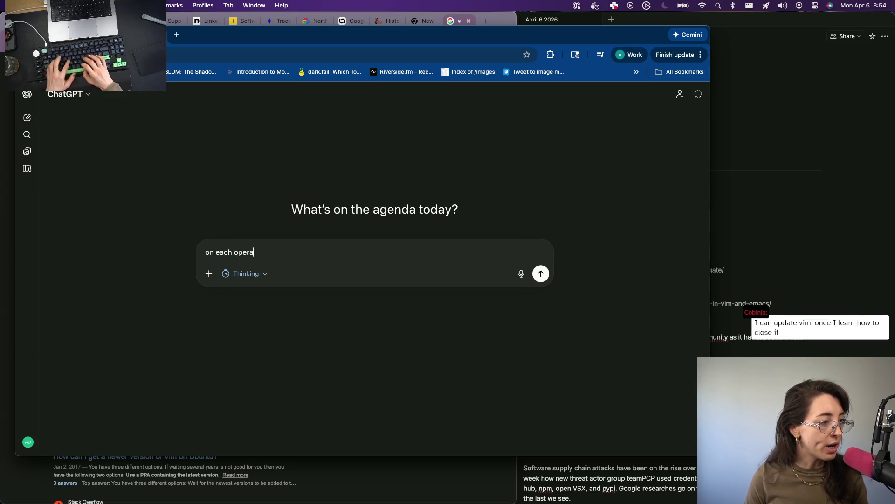
{"action": "type", "text": "ystem (mac"}
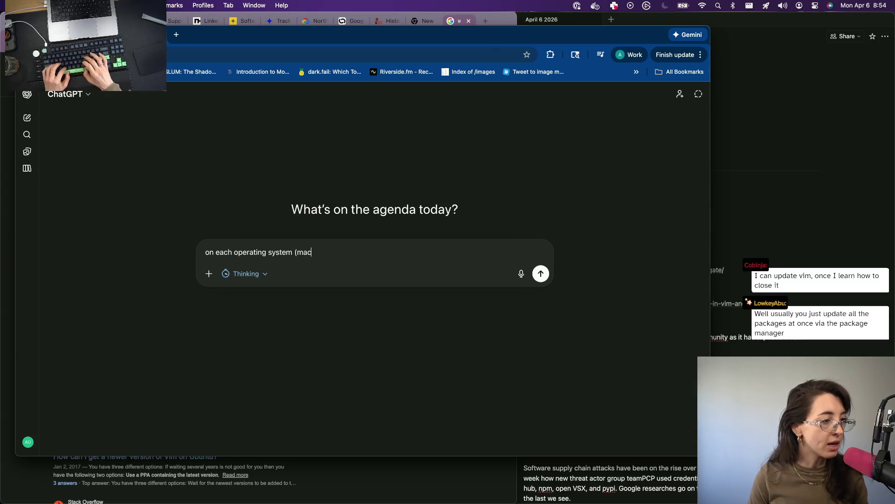
{"action": "type", "text": " th"}
{"action": "key", "text": "BackSpace"}
{"action": "type", "text": "he top"}
{"action": "key", "text": "BackSpace"}
{"action": "type", "text": "most popular linux"}
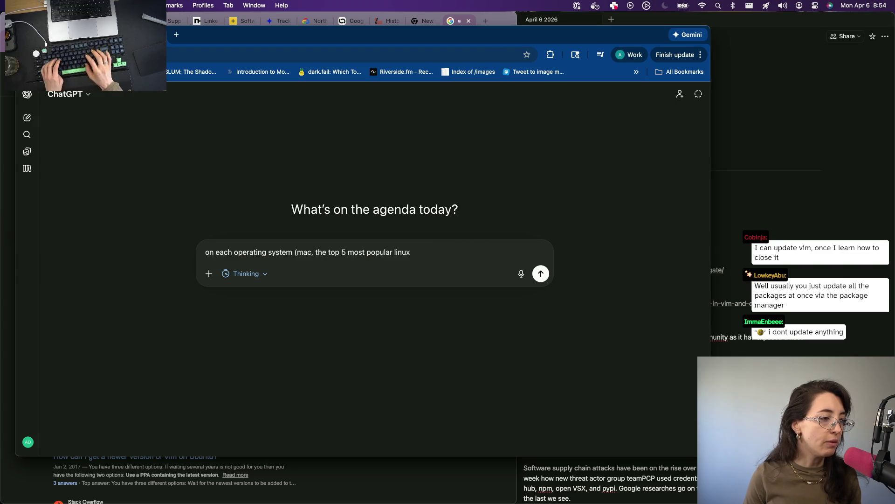
{"action": "key", "text": "alt+BackSpace"}
{"action": "key", "text": "alt+BackSpace"}
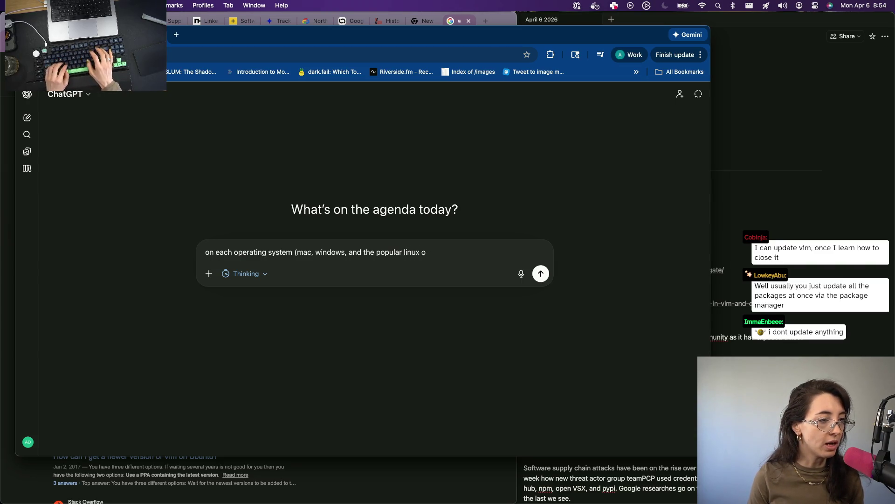
{"action": "key", "text": "BackSpace"}
{"action": "type", "text": "OS) what commands do you r"}
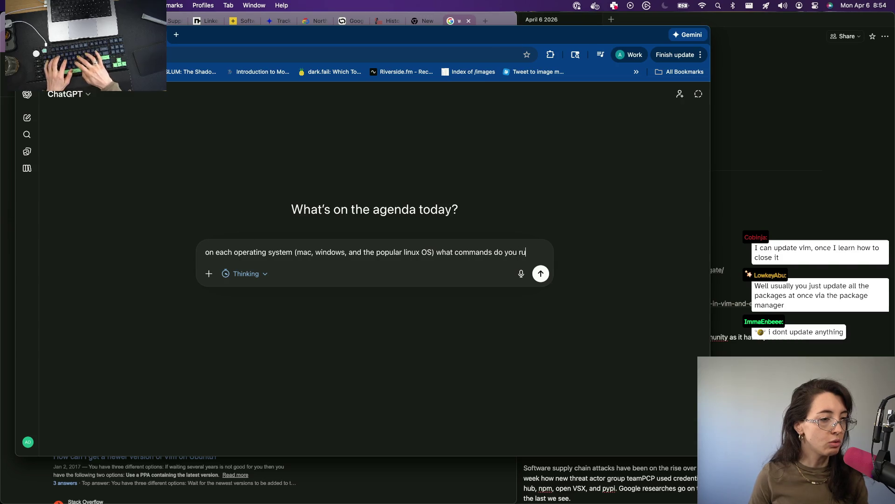
{"action": "type", "text": "update packages like"}
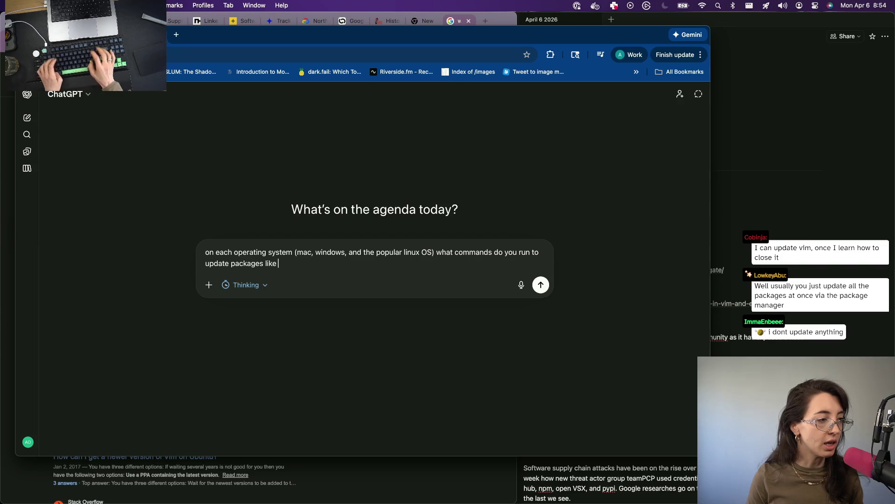
{"action": "key", "text": "alt+BackSpace"}
{"action": "key", "text": "alt+BackSpace"}
{"action": "key", "text": "alt+BackSpace"}
{"action": "type", "text": "to update"}
{"action": "key", "text": "alt+BackSpace"}
{"action": "key", "text": "alt+BackSpace"}
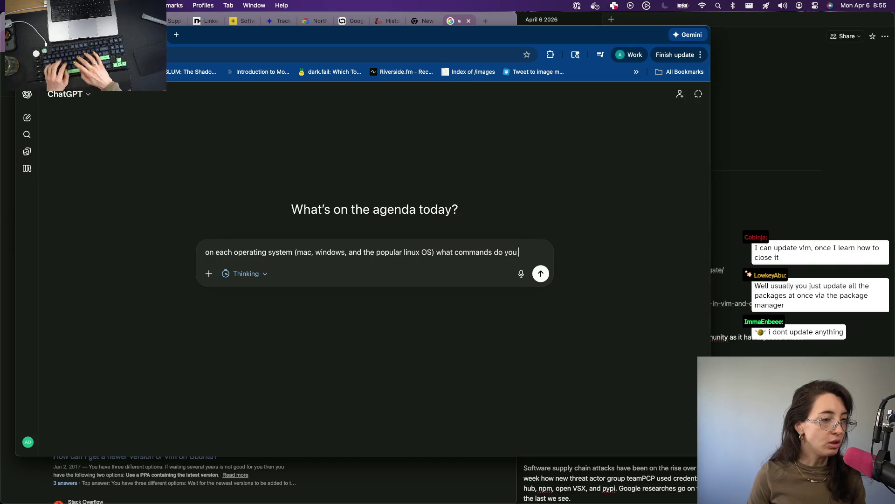
{"action": "type", "text": "popular built in packages like vim, emacs, curl, etc. i imagine t"}
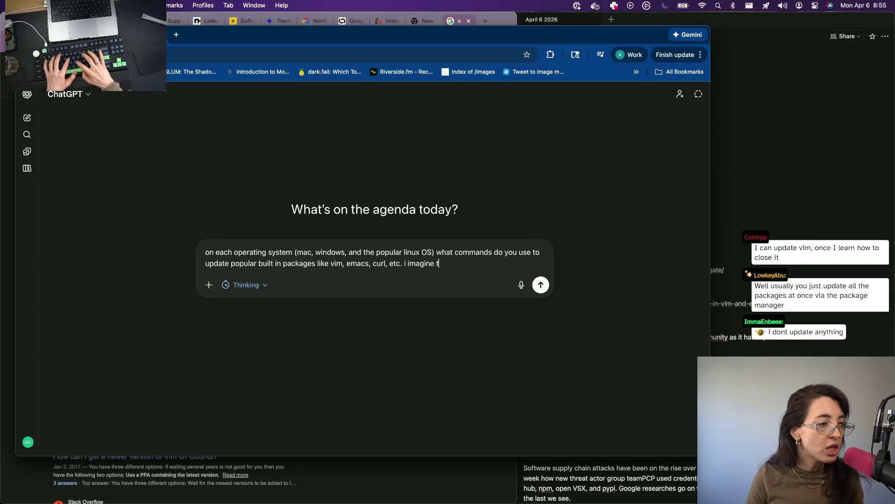
{"action": "key", "text": "alt+BackSpace"}
{"action": "key", "text": "alt+BackSpace"}
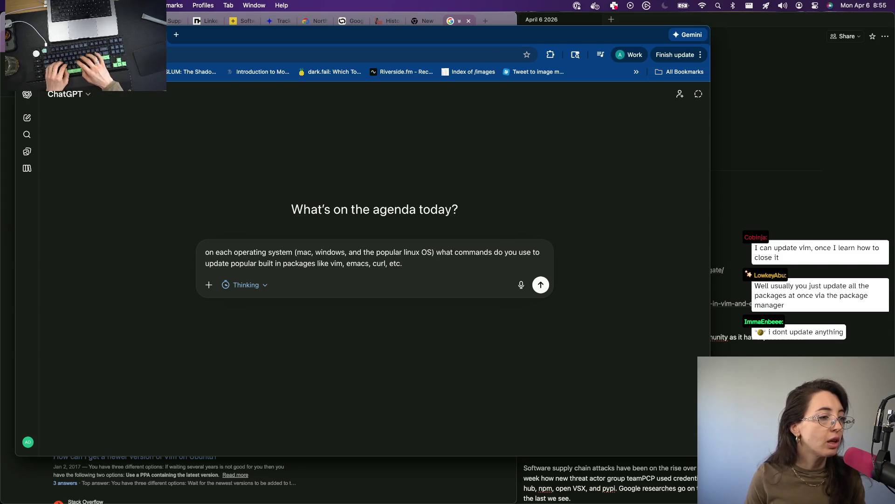
{"action": "type", "text": "iginal i"}
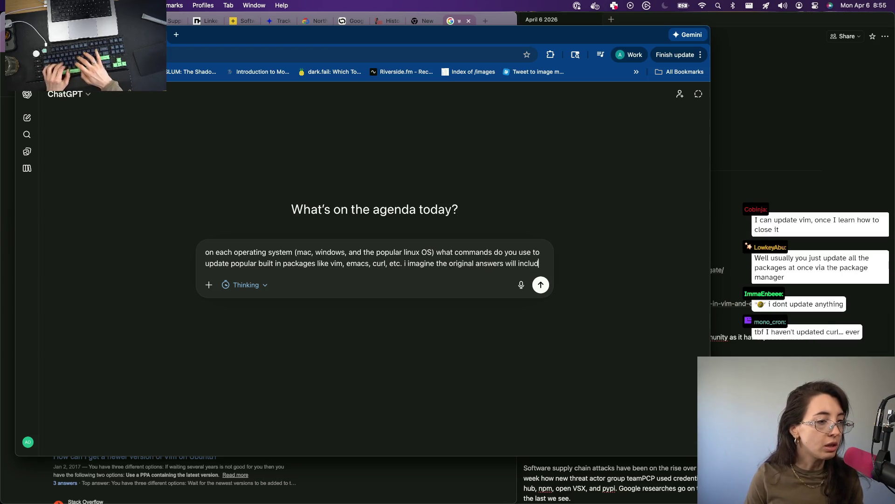
{"action": "type", "text": " just running package manager"}
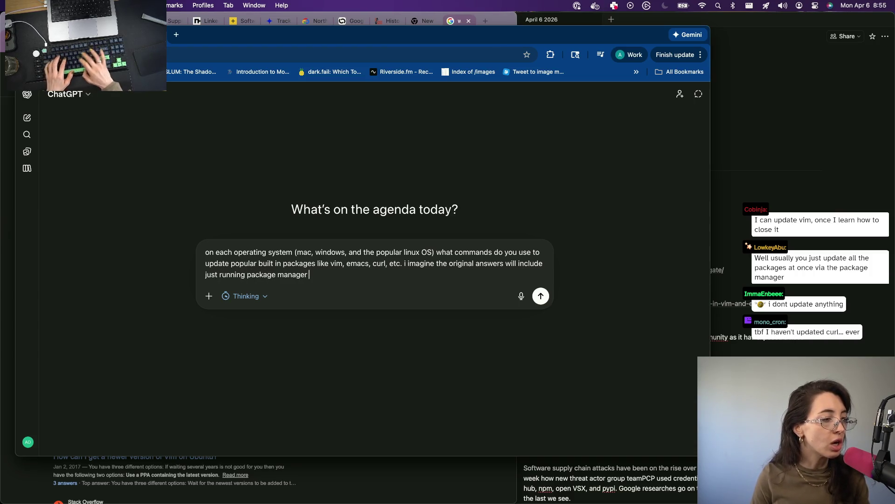
{"action": "type", "text": "updates, but"}
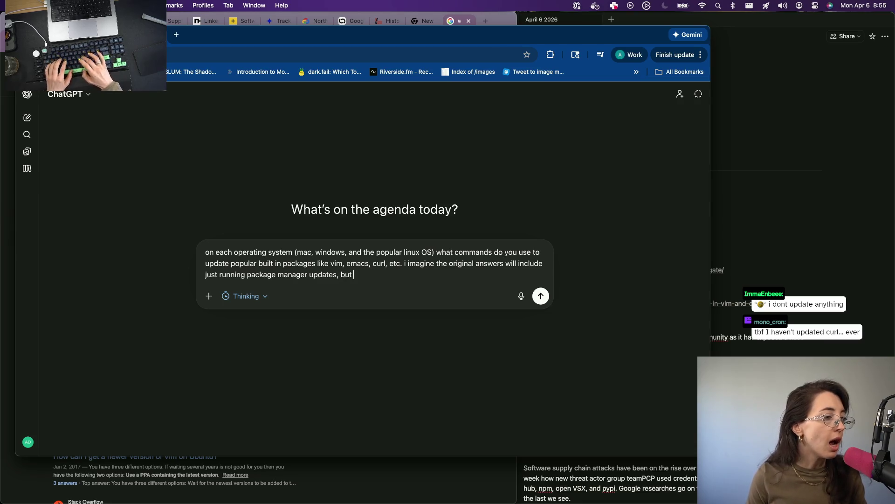
{"action": "type", "text": " you have a mac and you dont ahve "}
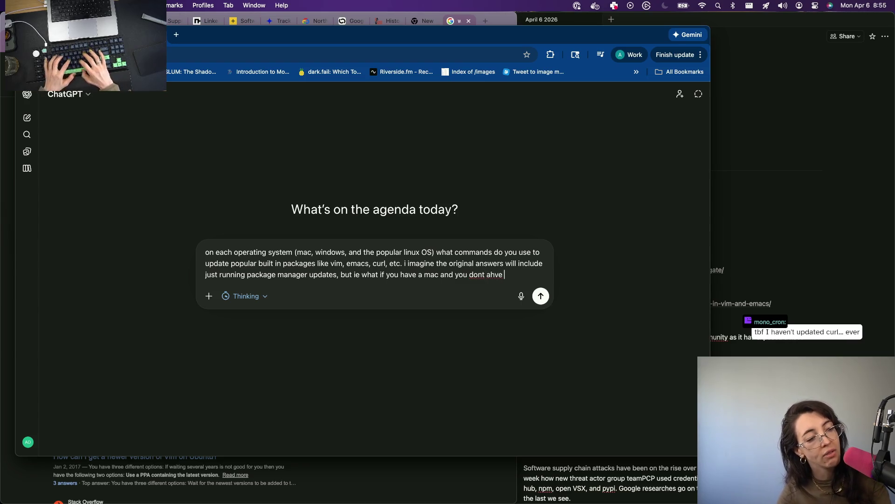
{"action": "type", "text": "e home"}
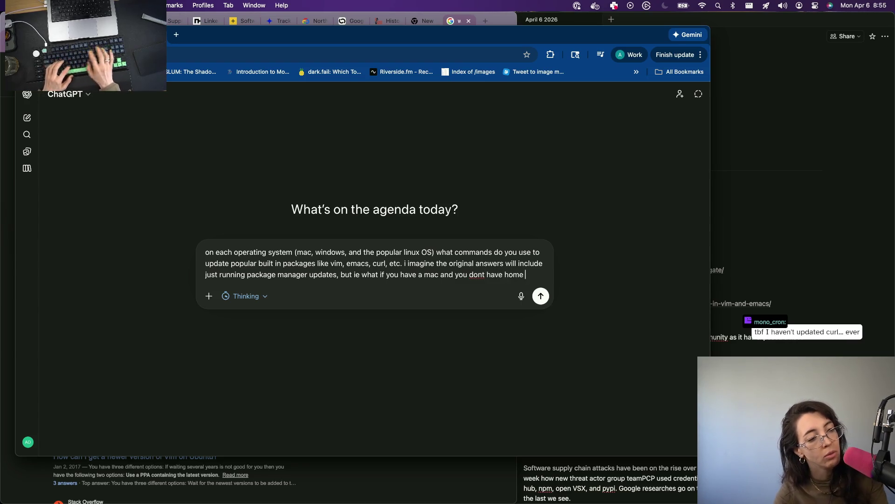
{"action": "key", "text": "BackSpace"}
{"action": "key", "text": "BackSpace"}
{"action": "key", "text": "BackSpace"}
{"action": "type", "text": "in"}
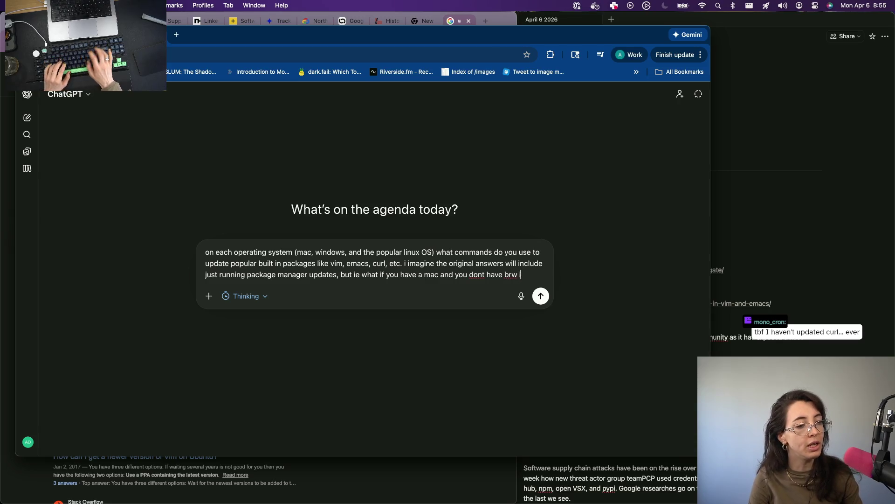
{"action": "type", "text": "stalled."}
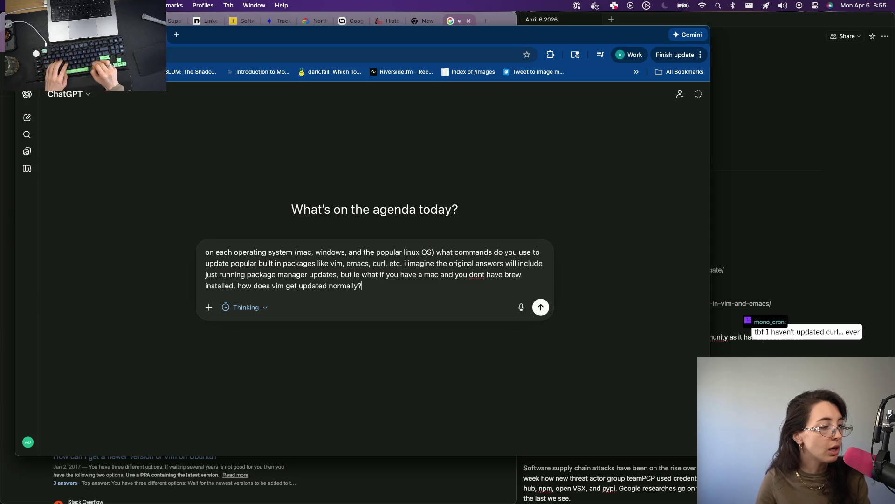
{"action": "type", "text": "packag"}
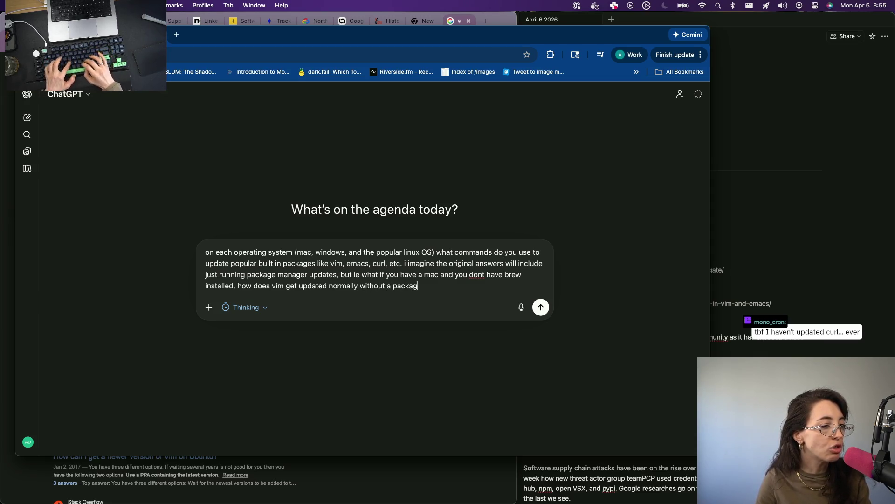
{"action": "type", "text": "e manager?"}
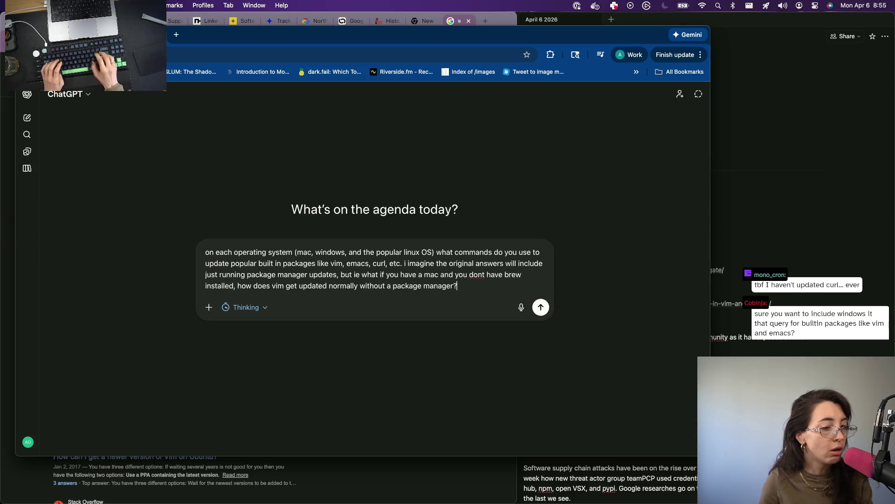
{"action": "key", "text": "Return"}
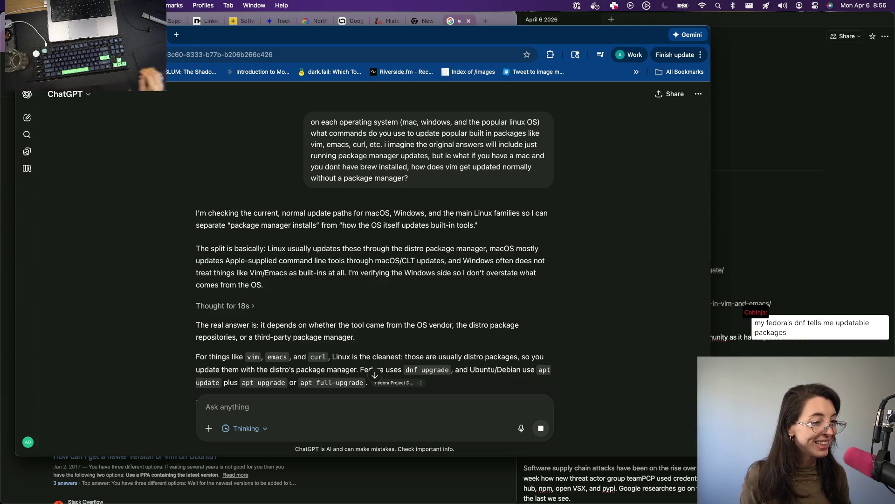
{"action": "scroll", "coordinate": [374, 370], "scroll_direction": "down", "scroll_amount": 3}
{"action": "scroll", "coordinate": [214, 260], "scroll_direction": "down", "scroll_amount": 5}
{"action": "scroll", "coordinate": [210, 263], "scroll_direction": "down", "scroll_amount": 5}
{"action": "scroll", "coordinate": [211, 263], "scroll_direction": "down", "scroll_amount": 1}
{"action": "scroll", "coordinate": [210, 264], "scroll_direction": "down", "scroll_amount": 3}
{"action": "scroll", "coordinate": [210, 264], "scroll_direction": "down", "scroll_amount": 4}
{"action": "scroll", "coordinate": [210, 260], "scroll_direction": "up", "scroll_amount": 3}
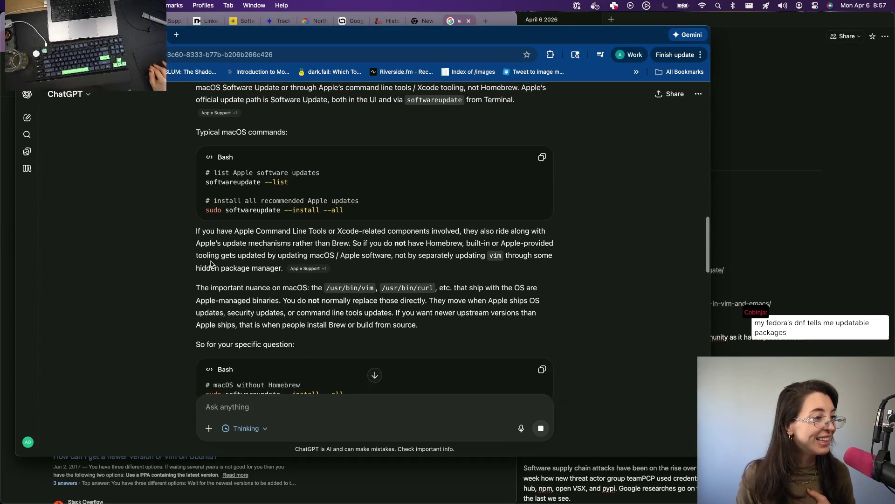
{"action": "scroll", "coordinate": [211, 263], "scroll_direction": "down", "scroll_amount": 1}
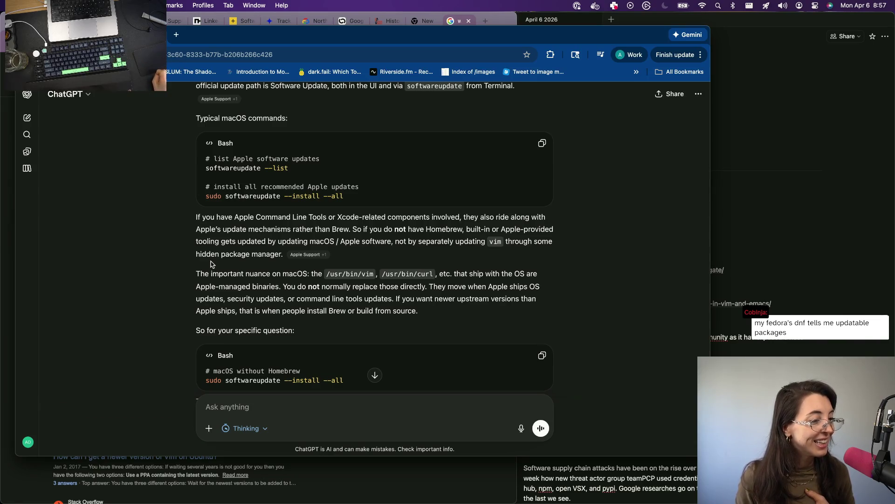
{"action": "scroll", "coordinate": [210, 264], "scroll_direction": "up", "scroll_amount": 1}
{"action": "scroll", "coordinate": [336, 316], "scroll_direction": "up", "scroll_amount": 2}
{"action": "scroll", "coordinate": [344, 325], "scroll_direction": "up", "scroll_amount": 2}
{"action": "scroll", "coordinate": [344, 325], "scroll_direction": "up", "scroll_amount": 1}
{"action": "scroll", "coordinate": [344, 324], "scroll_direction": "up", "scroll_amount": 2}
{"action": "scroll", "coordinate": [343, 325], "scroll_direction": "up", "scroll_amount": 2}
{"action": "scroll", "coordinate": [343, 325], "scroll_direction": "up", "scroll_amount": 5}
{"action": "scroll", "coordinate": [343, 324], "scroll_direction": "down", "scroll_amount": 2}
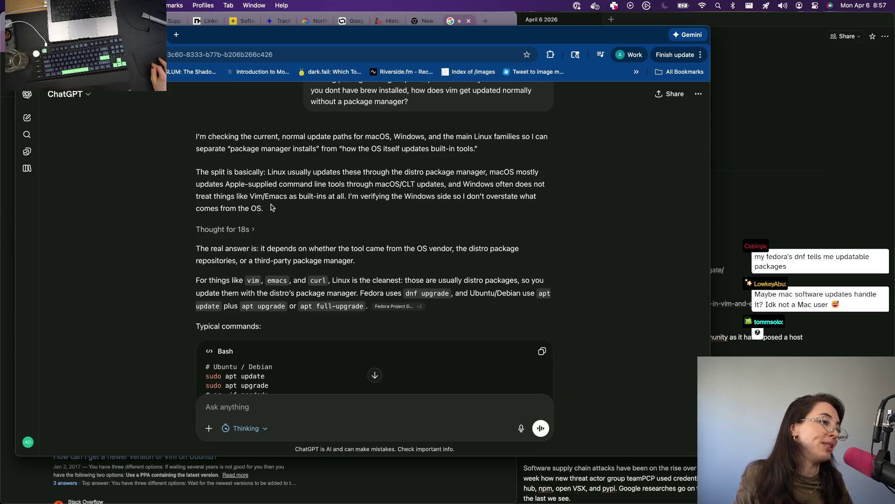
{"action": "scroll", "coordinate": [270, 215], "scroll_direction": "down", "scroll_amount": 3}
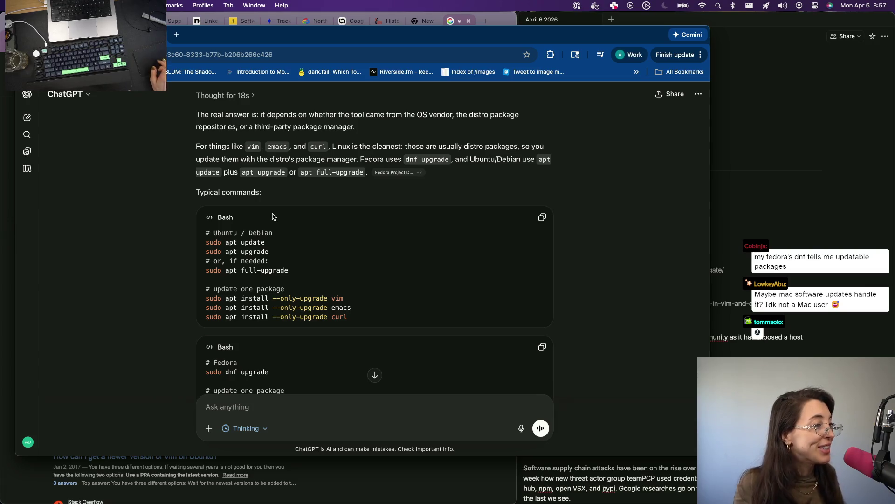
{"action": "scroll", "coordinate": [273, 217], "scroll_direction": "up", "scroll_amount": 2}
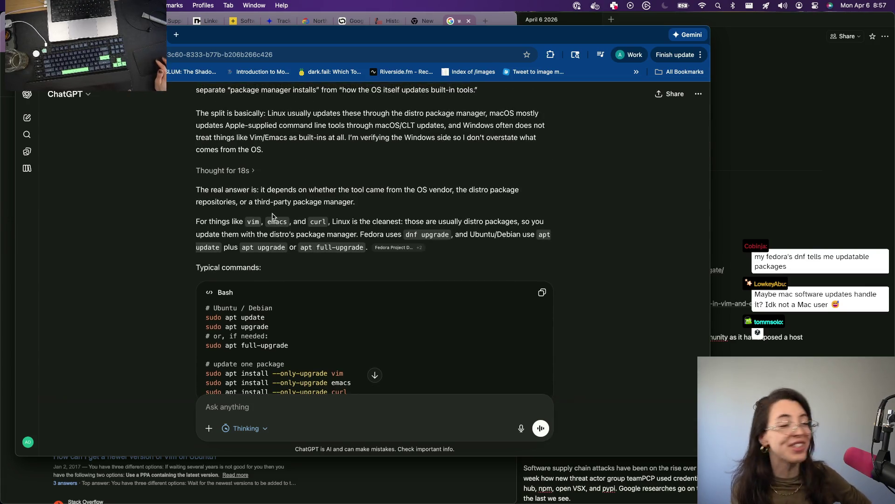
{"action": "scroll", "coordinate": [273, 218], "scroll_direction": "up", "scroll_amount": 2}
{"action": "scroll", "coordinate": [273, 217], "scroll_direction": "down", "scroll_amount": 3}
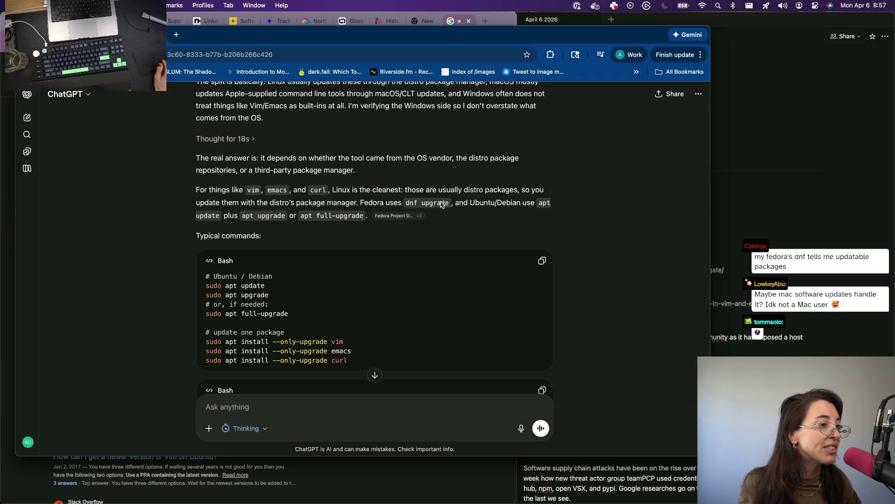
{"action": "scroll", "coordinate": [442, 202], "scroll_direction": "down", "scroll_amount": 1}
{"action": "scroll", "coordinate": [441, 204], "scroll_direction": "down", "scroll_amount": 5}
{"action": "scroll", "coordinate": [441, 204], "scroll_direction": "down", "scroll_amount": 5}
{"action": "scroll", "coordinate": [441, 203], "scroll_direction": "down", "scroll_amount": 3}
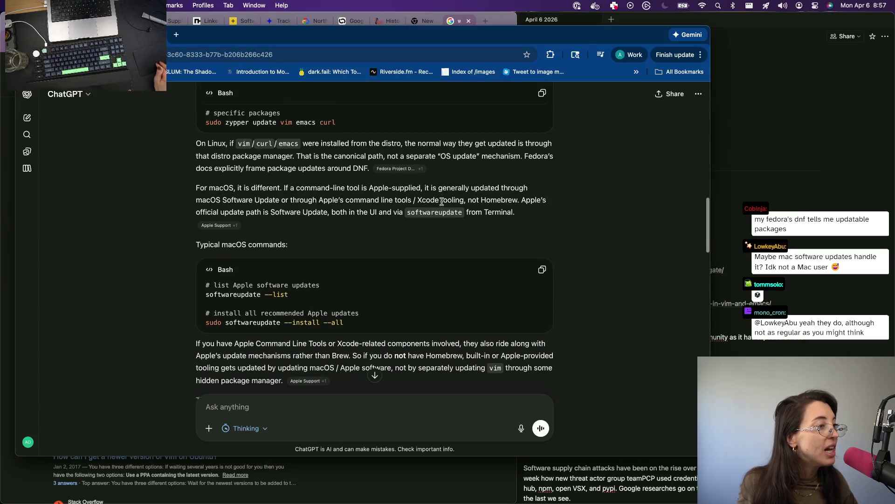
{"action": "scroll", "coordinate": [442, 202], "scroll_direction": "up", "scroll_amount": 1}
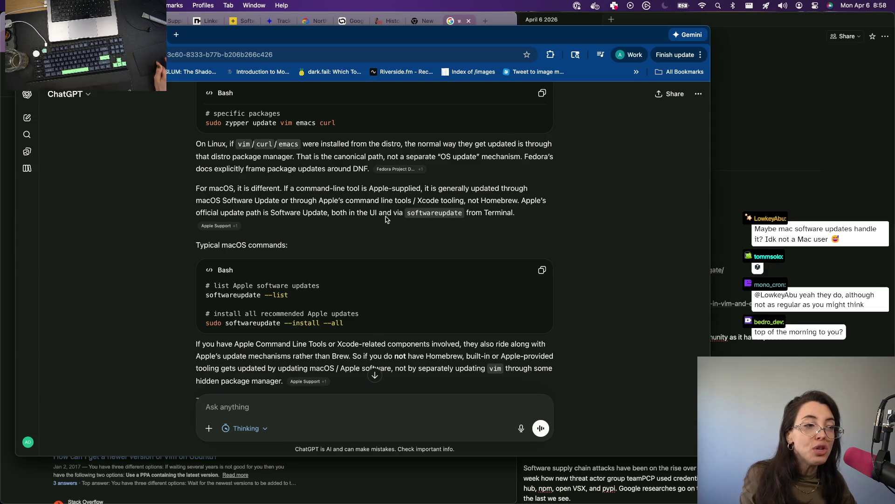
{"action": "scroll", "coordinate": [386, 219], "scroll_direction": "down", "scroll_amount": 1}
{"action": "scroll", "coordinate": [386, 220], "scroll_direction": "down", "scroll_amount": 1}
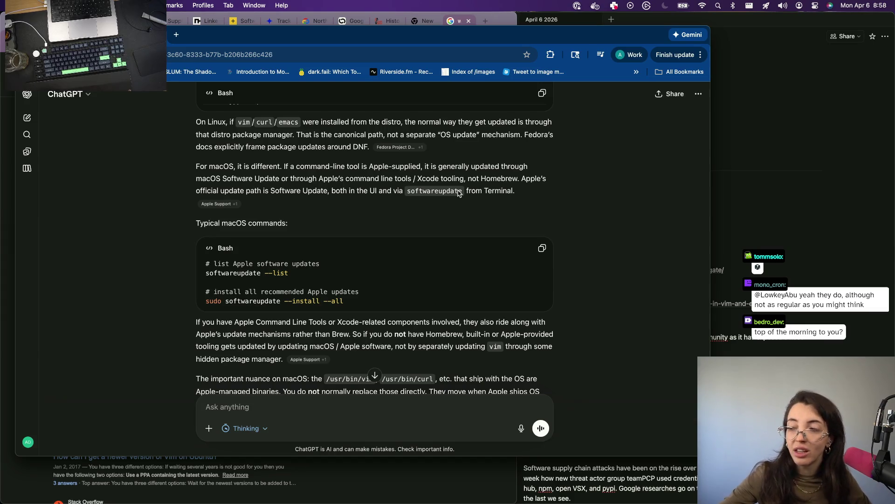
{"action": "scroll", "coordinate": [402, 241], "scroll_direction": "down", "scroll_amount": 5}
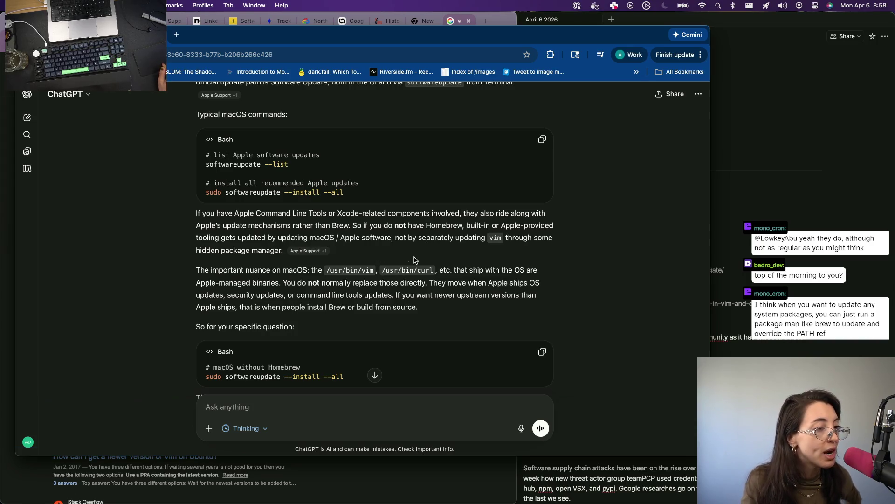
{"action": "scroll", "coordinate": [420, 256], "scroll_direction": "down", "scroll_amount": 1}
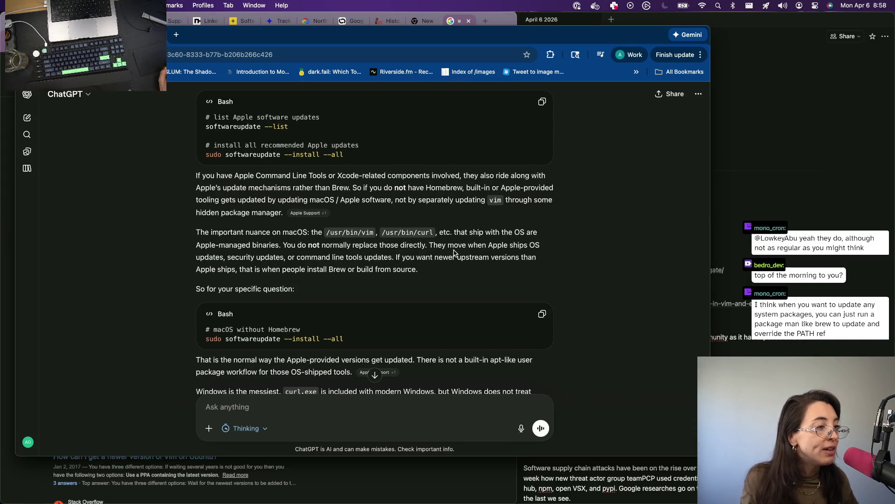
{"action": "scroll", "coordinate": [454, 254], "scroll_direction": "down", "scroll_amount": 2}
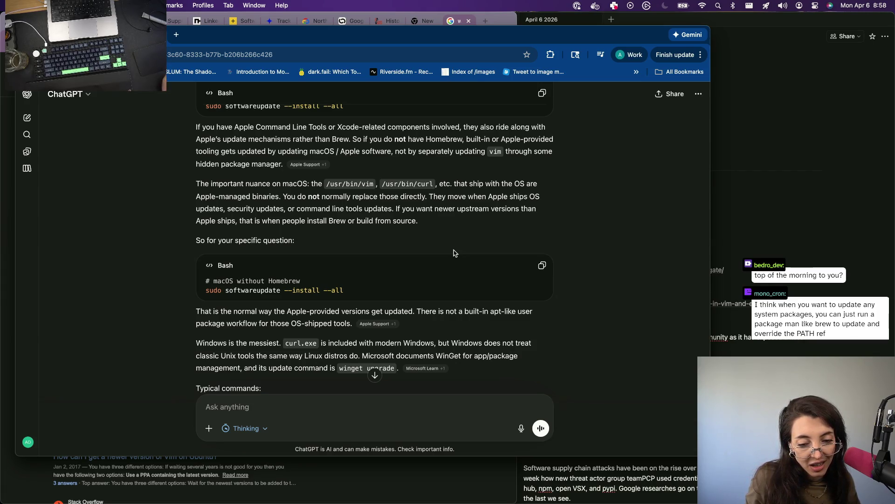
{"action": "scroll", "coordinate": [454, 253], "scroll_direction": "down", "scroll_amount": 1}
{"action": "scroll", "coordinate": [454, 253], "scroll_direction": "down", "scroll_amount": 2}
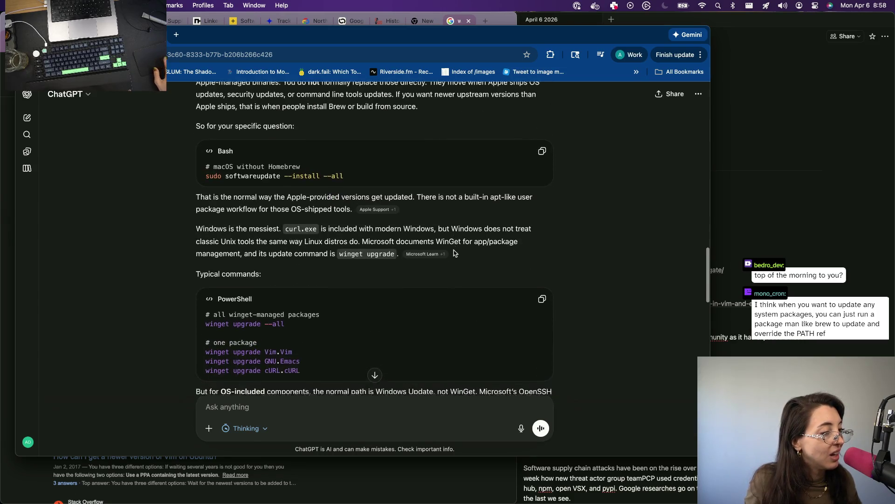
{"action": "scroll", "coordinate": [453, 253], "scroll_direction": "down", "scroll_amount": 2}
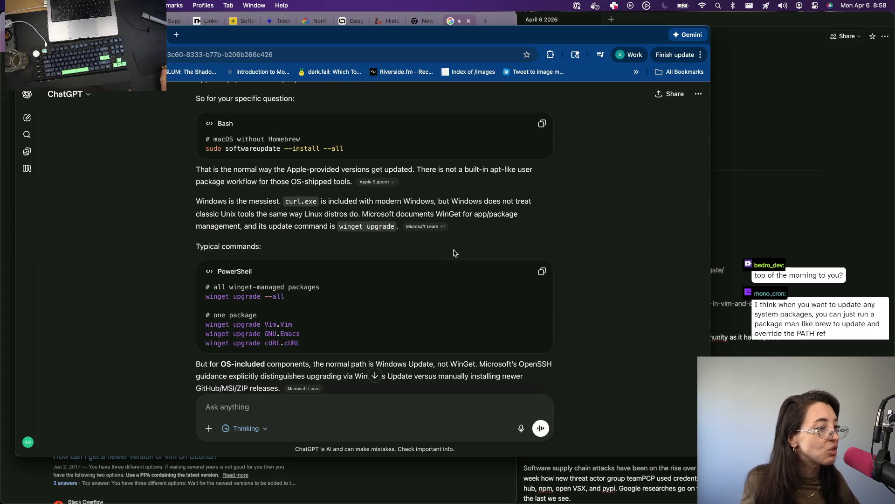
{"action": "scroll", "coordinate": [453, 252], "scroll_direction": "down", "scroll_amount": 2}
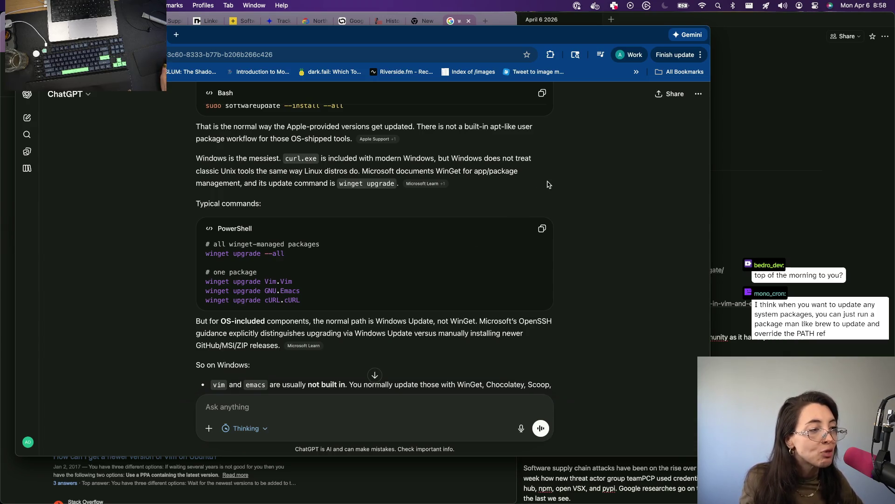
{"action": "scroll", "coordinate": [548, 183], "scroll_direction": "down", "scroll_amount": 1}
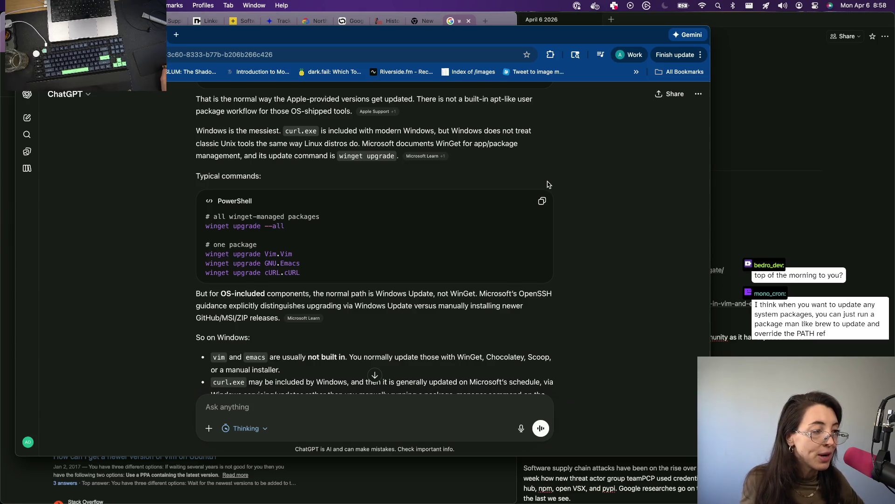
{"action": "scroll", "coordinate": [548, 184], "scroll_direction": "down", "scroll_amount": 2}
{"action": "scroll", "coordinate": [548, 182], "scroll_direction": "down", "scroll_amount": 1}
{"action": "scroll", "coordinate": [548, 182], "scroll_direction": "down", "scroll_amount": 1}
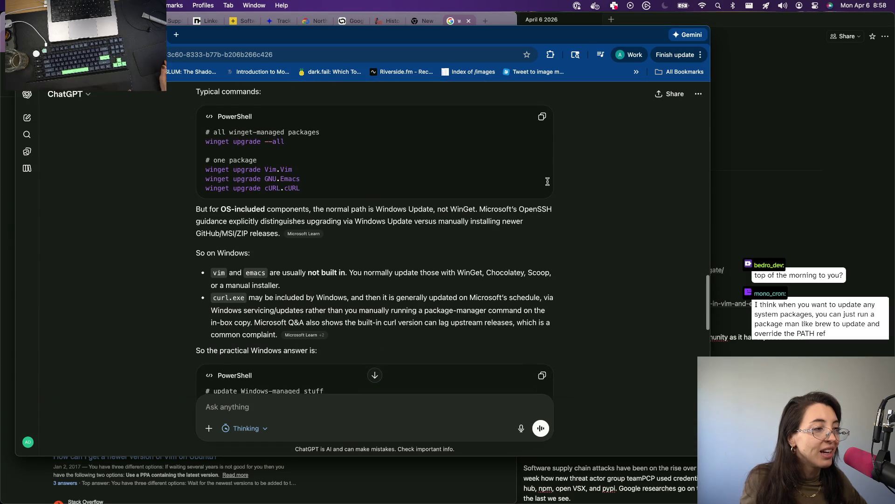
{"action": "scroll", "coordinate": [548, 181], "scroll_direction": "down", "scroll_amount": 1}
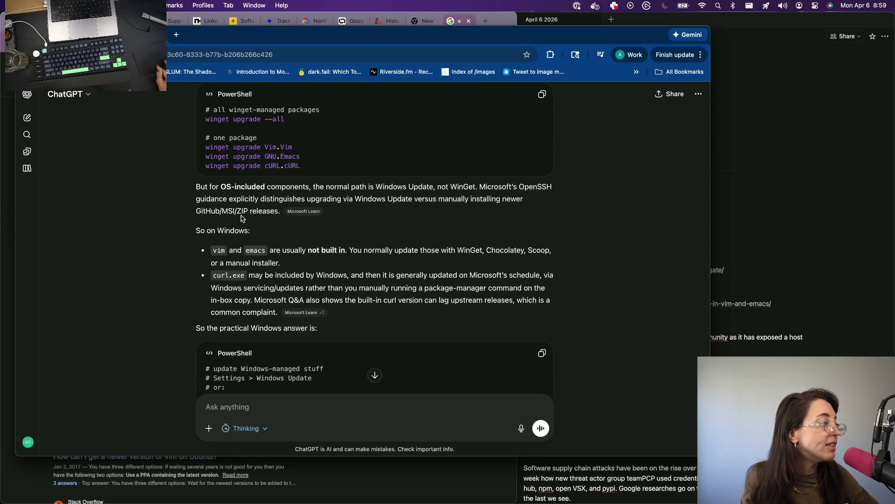
{"action": "scroll", "coordinate": [232, 210], "scroll_direction": "down", "scroll_amount": 2}
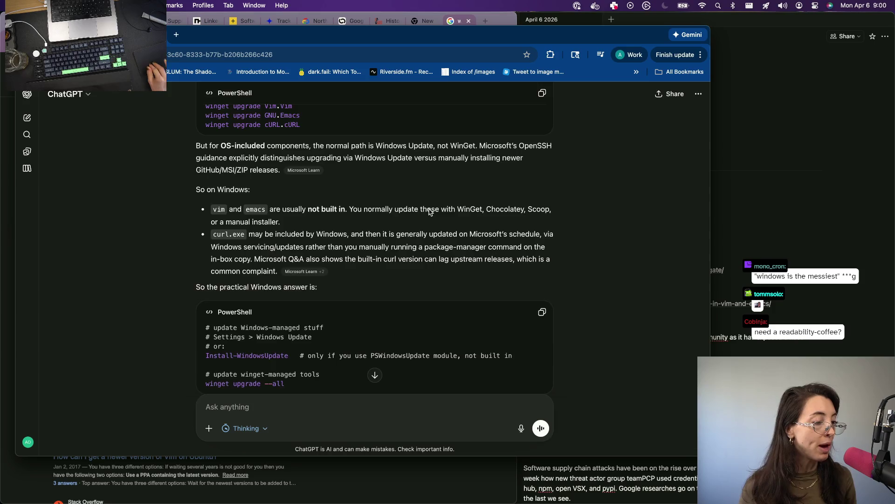
{"action": "scroll", "coordinate": [429, 212], "scroll_direction": "down", "scroll_amount": 3}
{"action": "scroll", "coordinate": [428, 211], "scroll_direction": "down", "scroll_amount": 2}
{"action": "scroll", "coordinate": [429, 211], "scroll_direction": "down", "scroll_amount": 2}
{"action": "scroll", "coordinate": [429, 211], "scroll_direction": "down", "scroll_amount": 3}
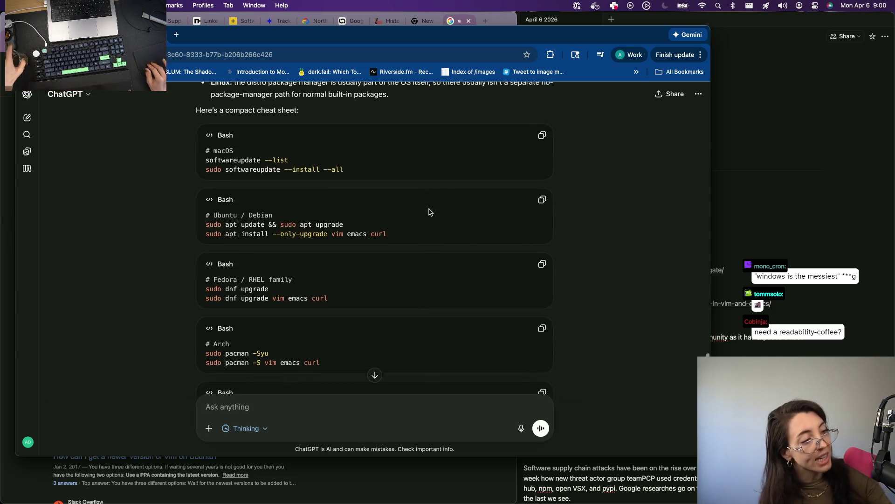
{"action": "scroll", "coordinate": [429, 210], "scroll_direction": "down", "scroll_amount": 2}
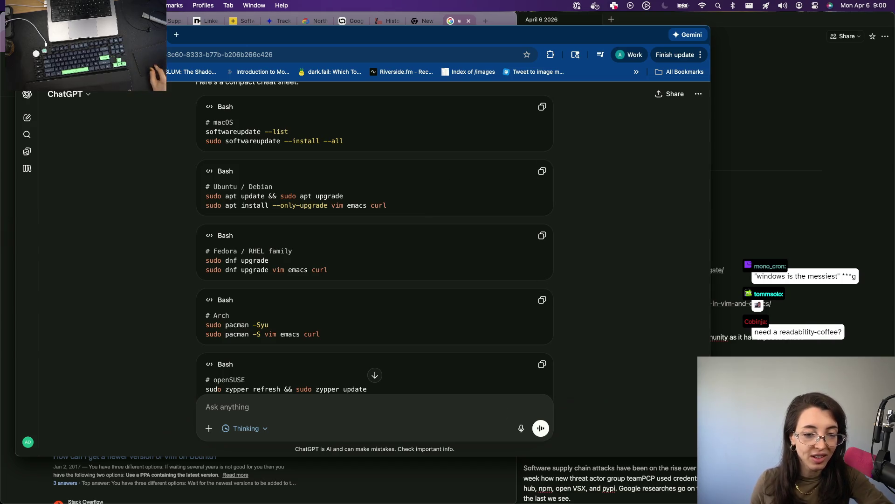
Bring the Twitch Stream Manager forward to read the live chat
{"action": "key", "text": "super+Tab"}
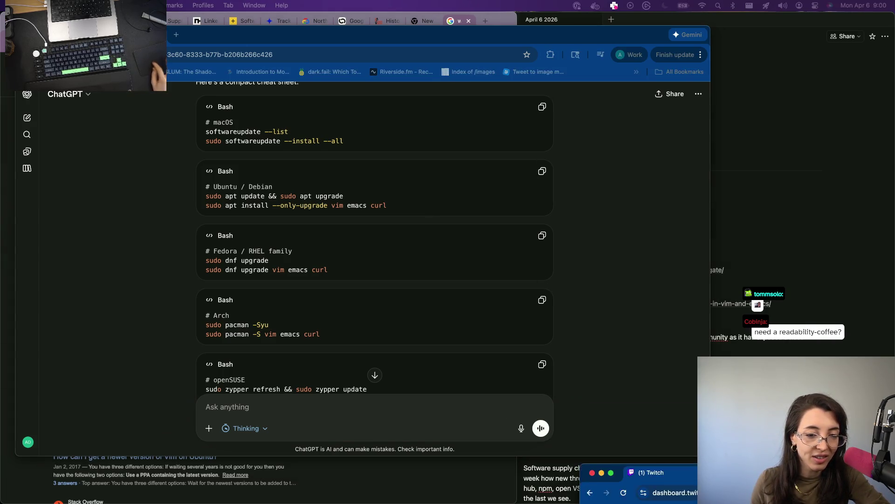
{"action": "scroll", "coordinate": [383, 184], "scroll_direction": "up", "scroll_amount": 5}
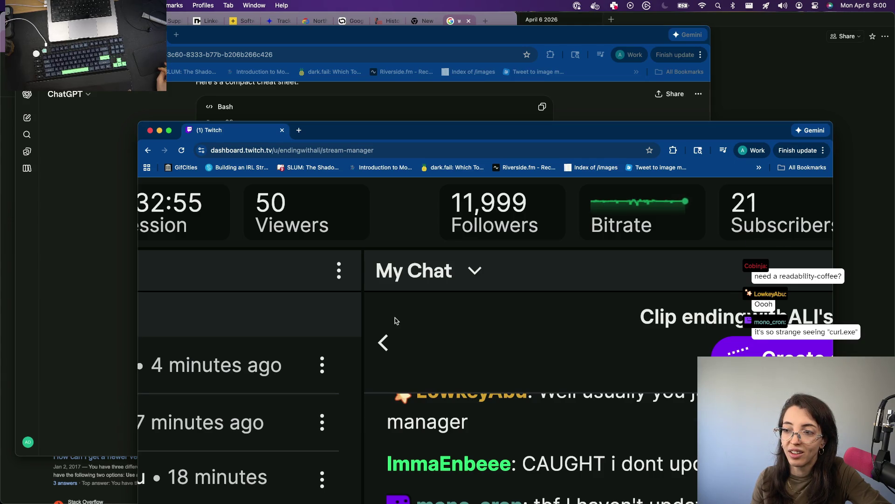
Check Twitch chat again, drag the stream manager window to the top, then return to ChatGPT
{"action": "left_click", "coordinate": [466, 110]}
{"action": "scroll", "coordinate": [390, 311], "scroll_direction": "down", "scroll_amount": 3}
{"action": "scroll", "coordinate": [391, 316], "scroll_direction": "down", "scroll_amount": 3}
{"action": "scroll", "coordinate": [391, 315], "scroll_direction": "up", "scroll_amount": 2}
{"action": "scroll", "coordinate": [392, 313], "scroll_direction": "down", "scroll_amount": 3}
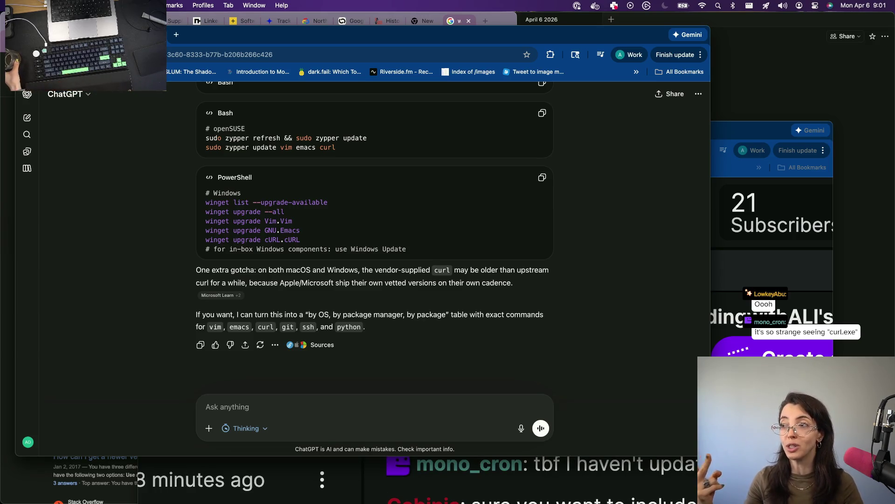
{"action": "key", "text": "super+grave"}
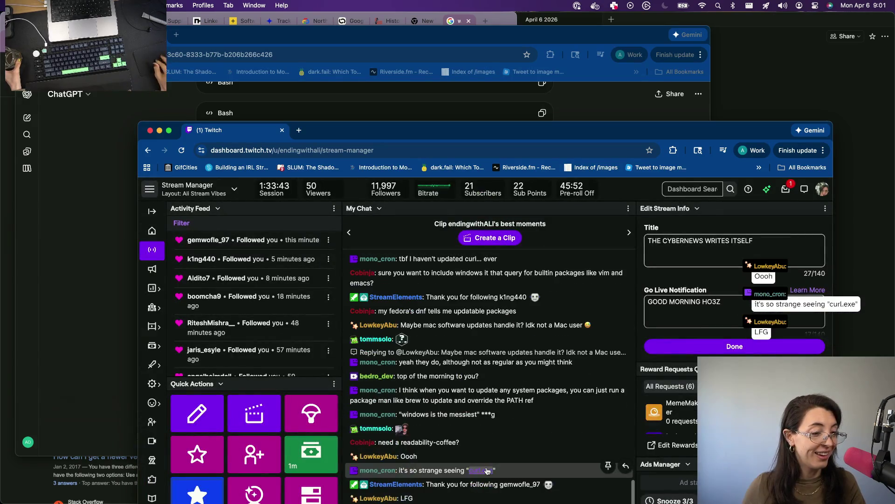
{"action": "left_click_drag", "start_coordinate": [660, 137], "coordinate": [672, 51]}
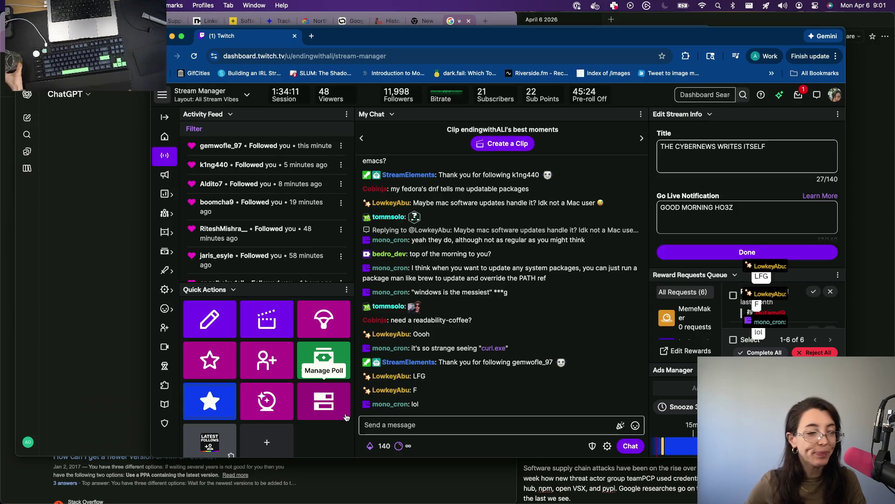
{"action": "left_click", "coordinate": [97, 251]}
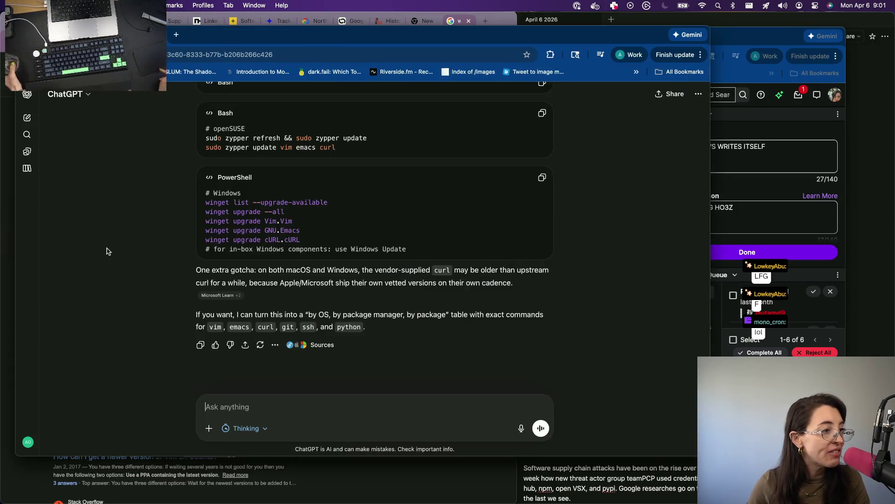
{"action": "scroll", "coordinate": [375, 245], "scroll_direction": "down", "scroll_amount": 10}
{"action": "scroll", "coordinate": [375, 245], "scroll_direction": "down", "scroll_amount": 3}
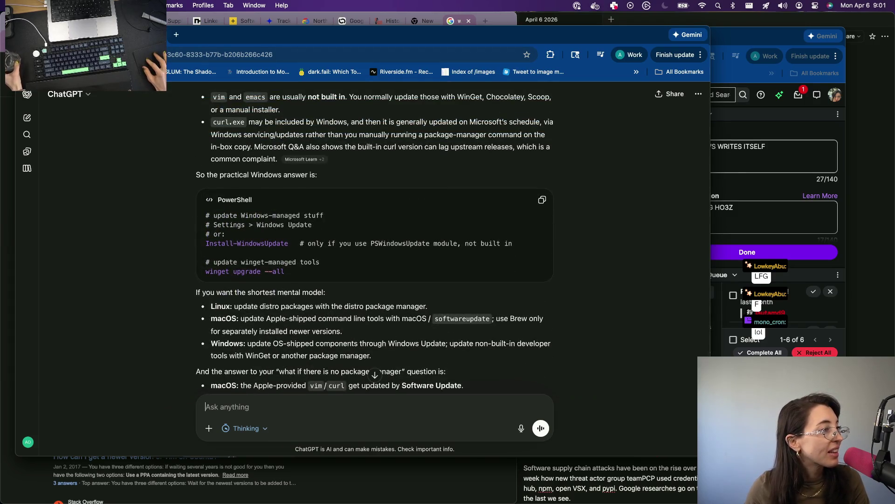
Switch back to the Twitch Stream Manager to watch chat
{"action": "key", "text": "super+grave"}
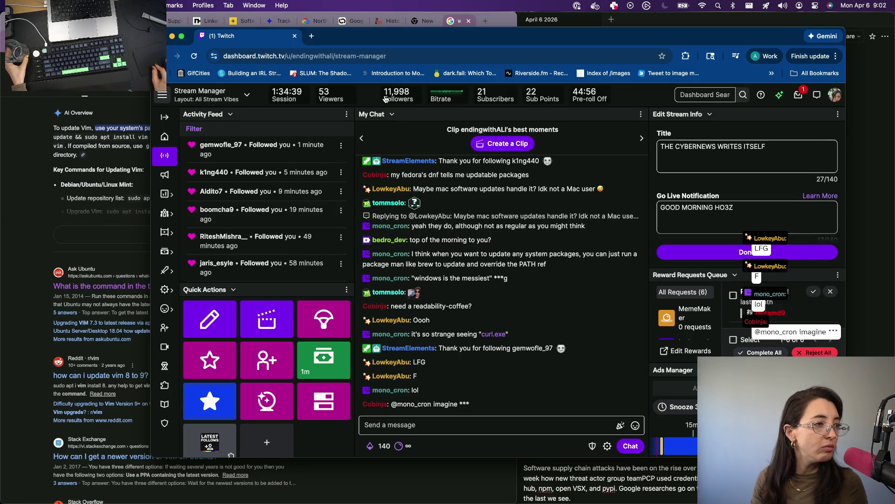
Hide the Twitch stream manager and bring up the gbhackers Claude Vim and Emacs zero-days article in Chrome
{"action": "left_click_drag", "start_coordinate": [382, 43], "coordinate": [528, 250]}
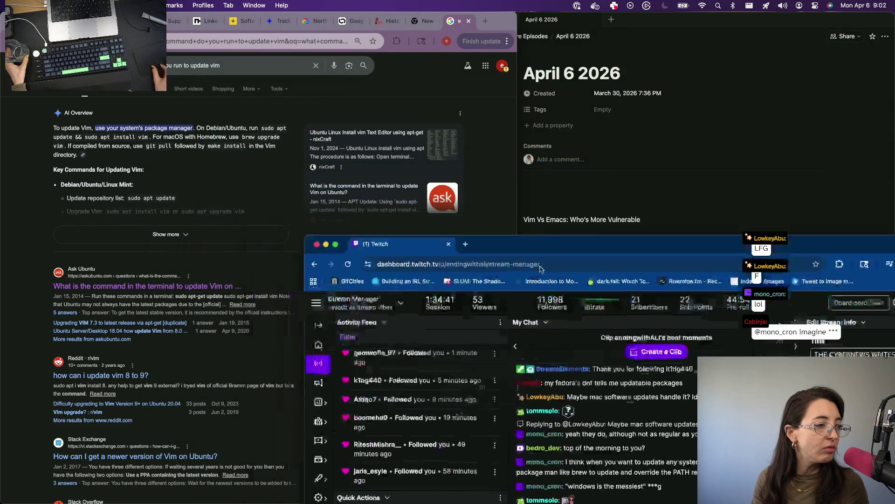
{"action": "key", "text": "super+m"}
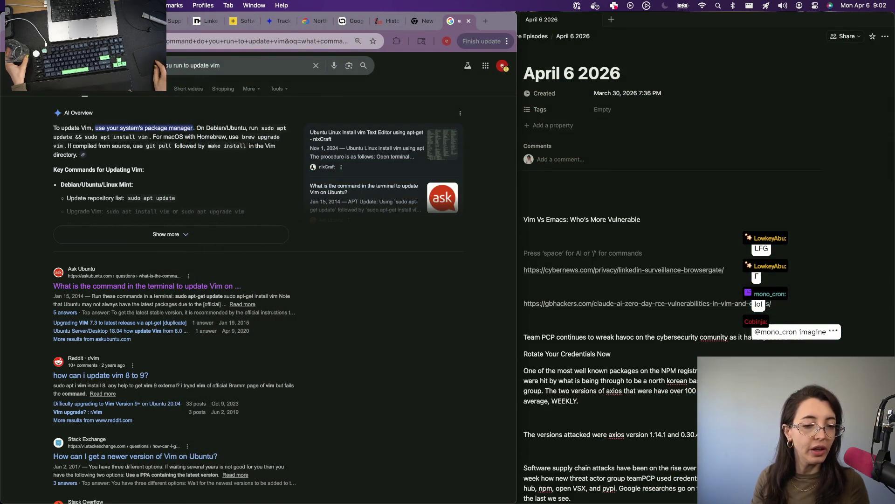
{"action": "left_click", "coordinate": [280, 41]}
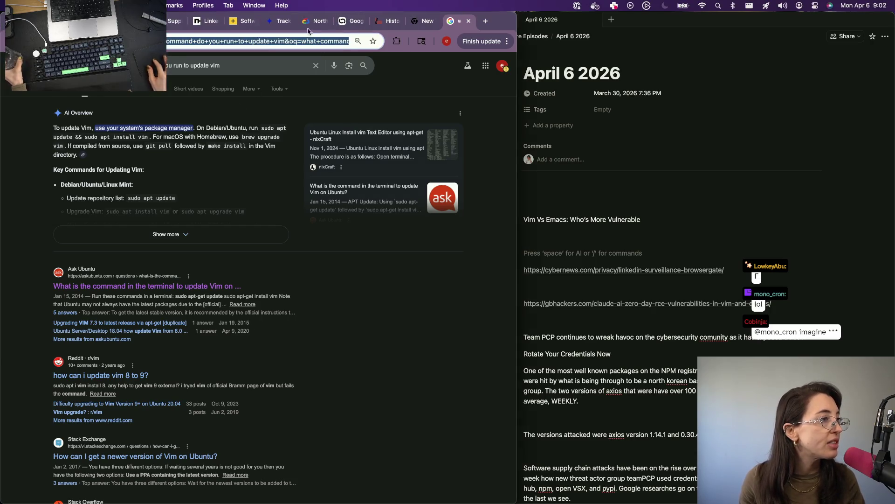
{"action": "left_click", "coordinate": [423, 21]}
{"action": "key", "text": "ctrl+Tab"}
{"action": "scroll", "coordinate": [108, 279], "scroll_direction": "down", "scroll_amount": 2}
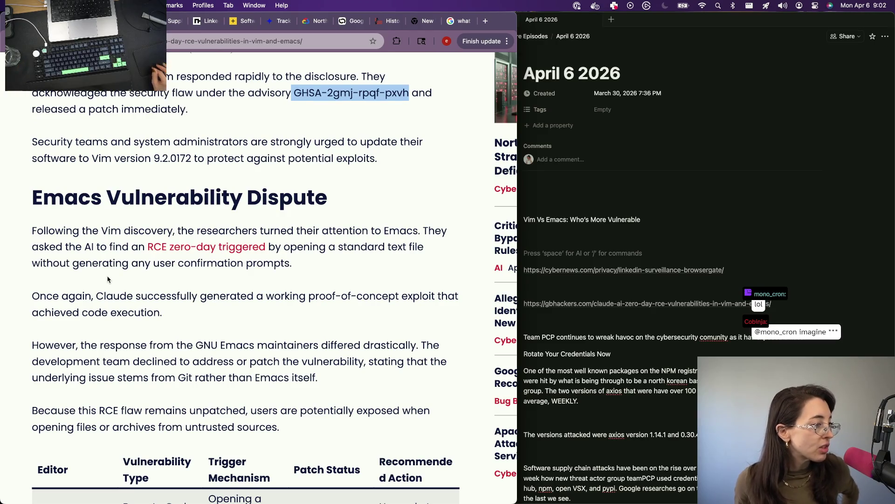
{"action": "scroll", "coordinate": [108, 279], "scroll_direction": "up", "scroll_amount": 1}
{"action": "scroll", "coordinate": [107, 276], "scroll_direction": "up", "scroll_amount": 2}
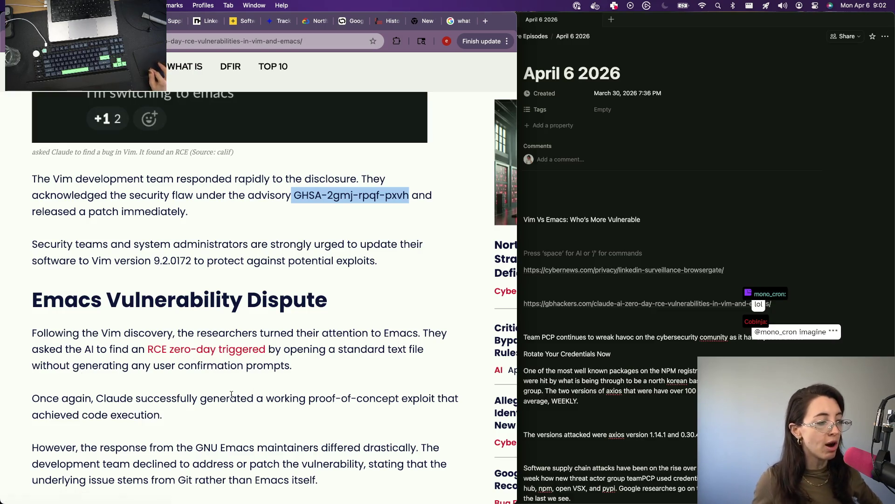
{"action": "scroll", "coordinate": [167, 430], "scroll_direction": "down", "scroll_amount": 2}
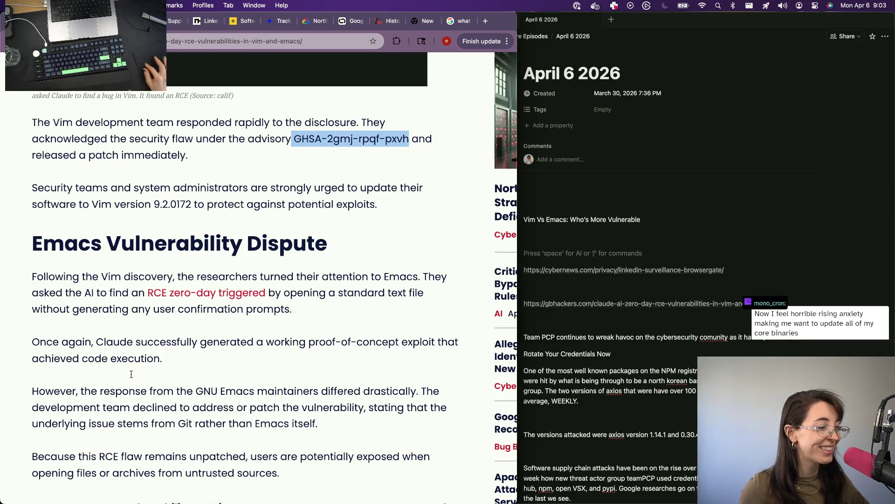
Highlight the sentence about Claude's working exploit in the article
{"action": "left_click_drag", "start_coordinate": [97, 341], "coordinate": [317, 359]}
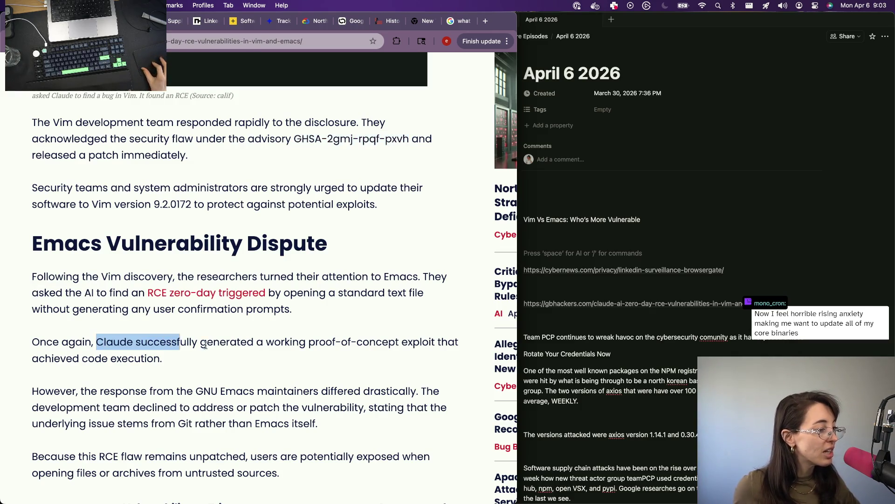
{"action": "scroll", "coordinate": [317, 359], "scroll_direction": "down", "scroll_amount": 3}
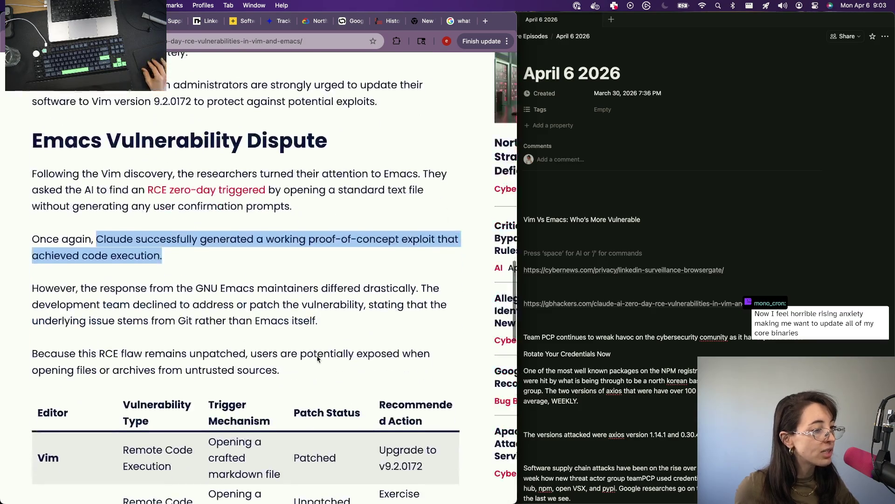
{"action": "scroll", "coordinate": [235, 363], "scroll_direction": "down", "scroll_amount": 2}
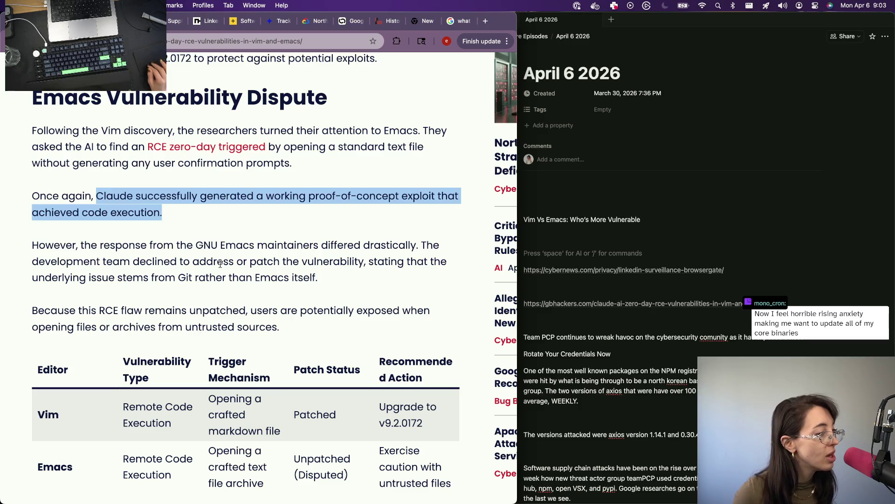
{"action": "scroll", "coordinate": [221, 264], "scroll_direction": "down", "scroll_amount": 2}
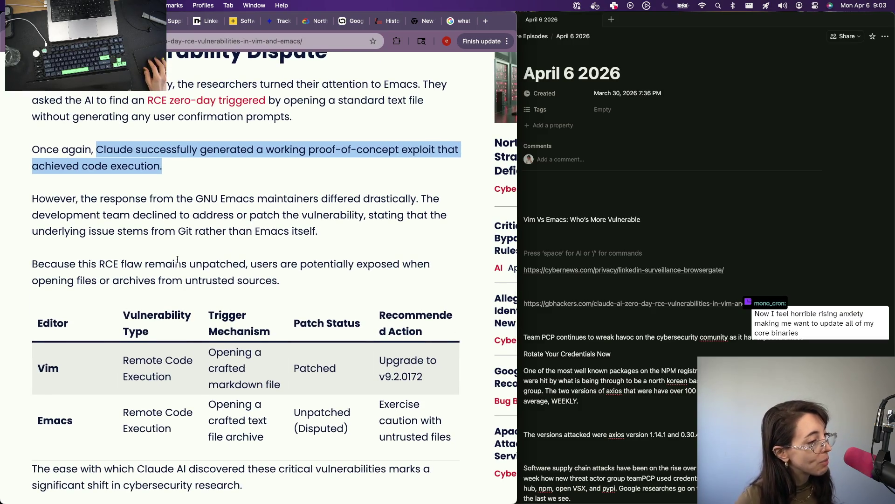